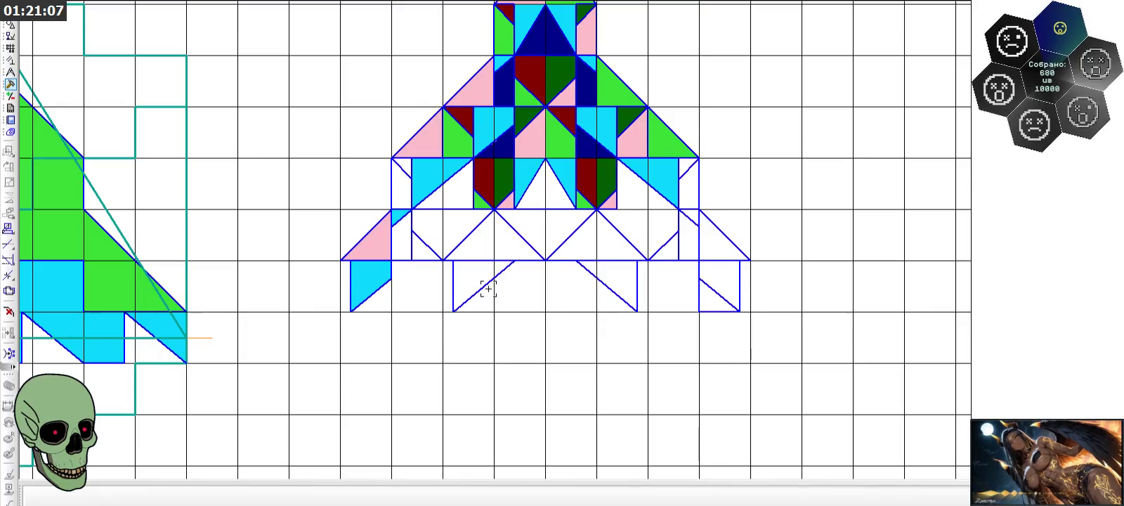
# - Delete the bottom edge of the right lower box
pyautogui.scroll(2, 709, 300)
pyautogui.click(717, 319)
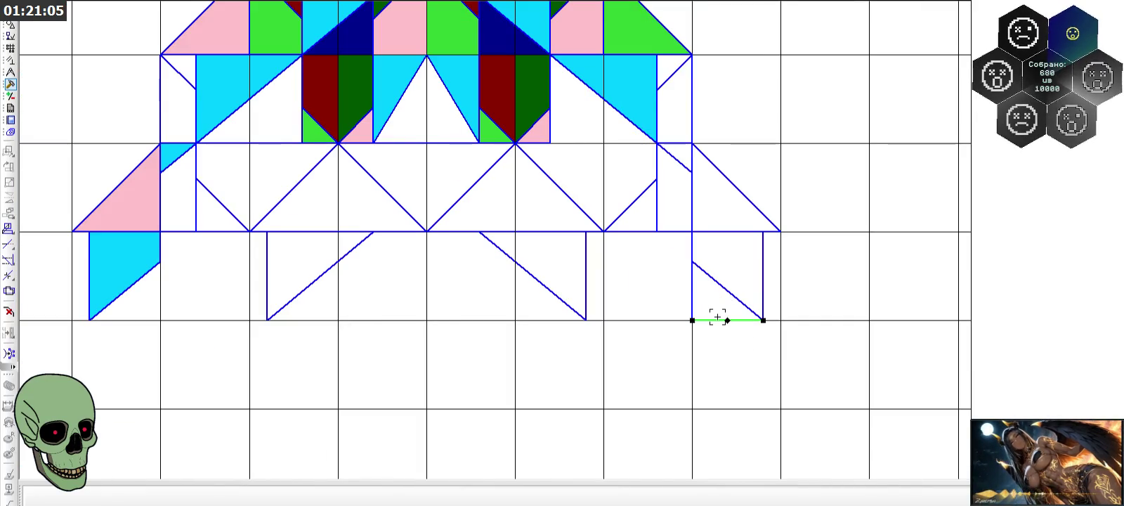
pyautogui.press('Delete')
pyautogui.click(692, 301)
pyautogui.click(722, 365)
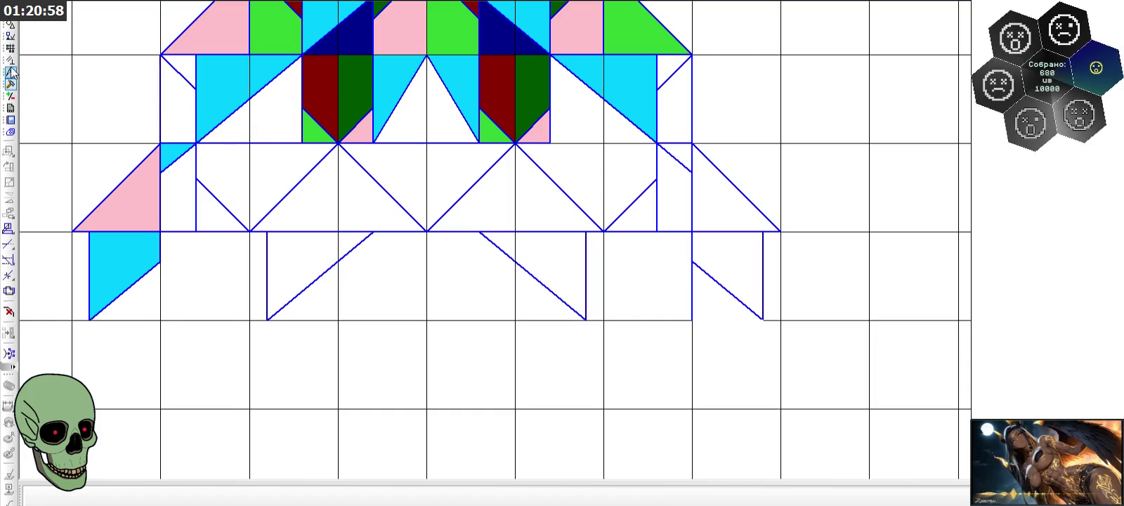
# - Trim the box's left vertical edge below the diagonal
pyautogui.click(10, 247)
pyautogui.click(693, 290)
pyautogui.scroll(-2, 660, 296)
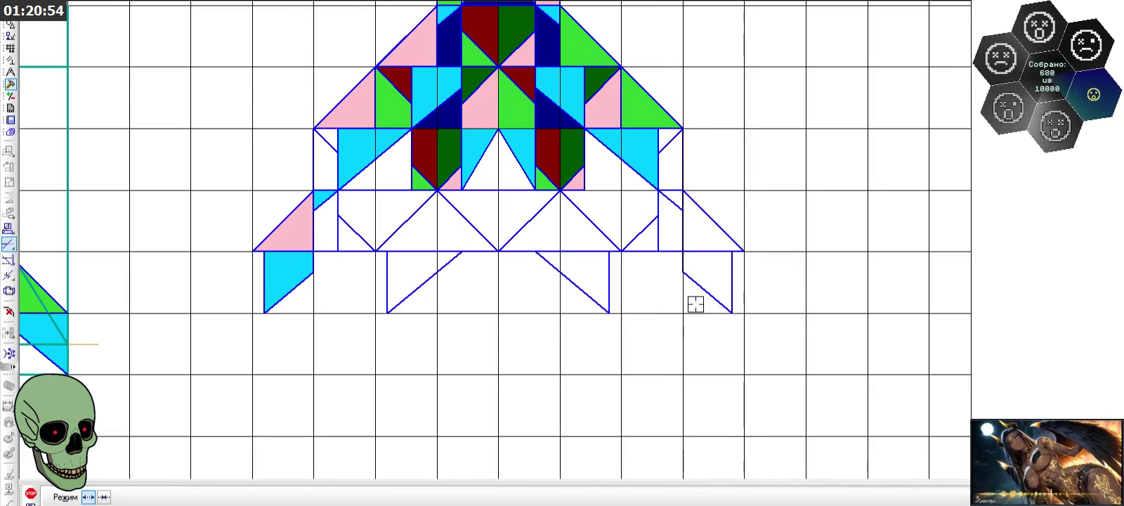
pyautogui.press('Escape')
pyautogui.scroll(-2, 286, 446)
pyautogui.scroll(-1, 444, 195)
pyautogui.scroll(3, 464, 218)
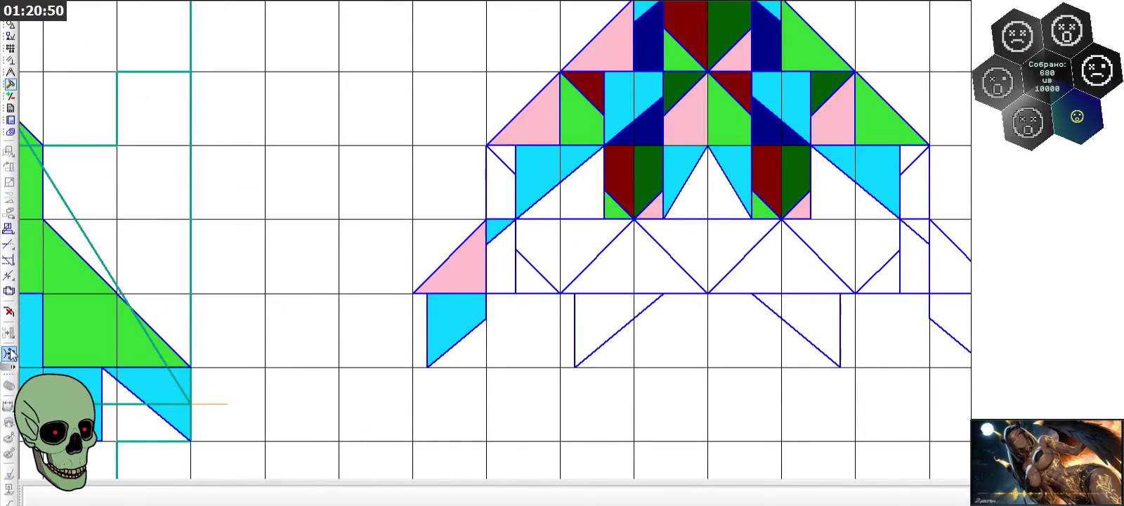
pyautogui.click(10, 25)
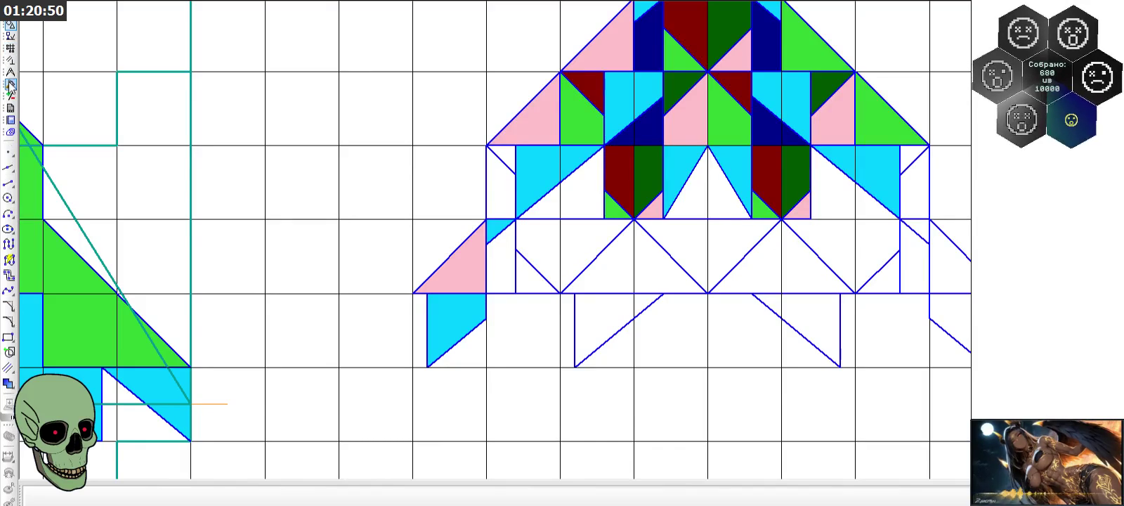
# - Fill the small left triangle, tall left strip and right outer triangle green
pyautogui.click(9, 383)
pyautogui.click(184, 498)
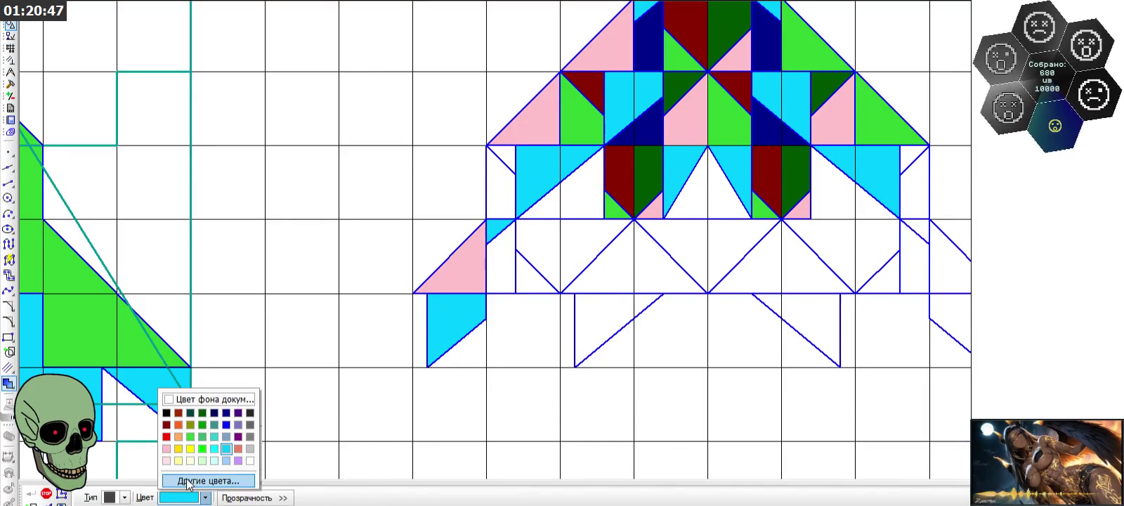
pyautogui.click(187, 438)
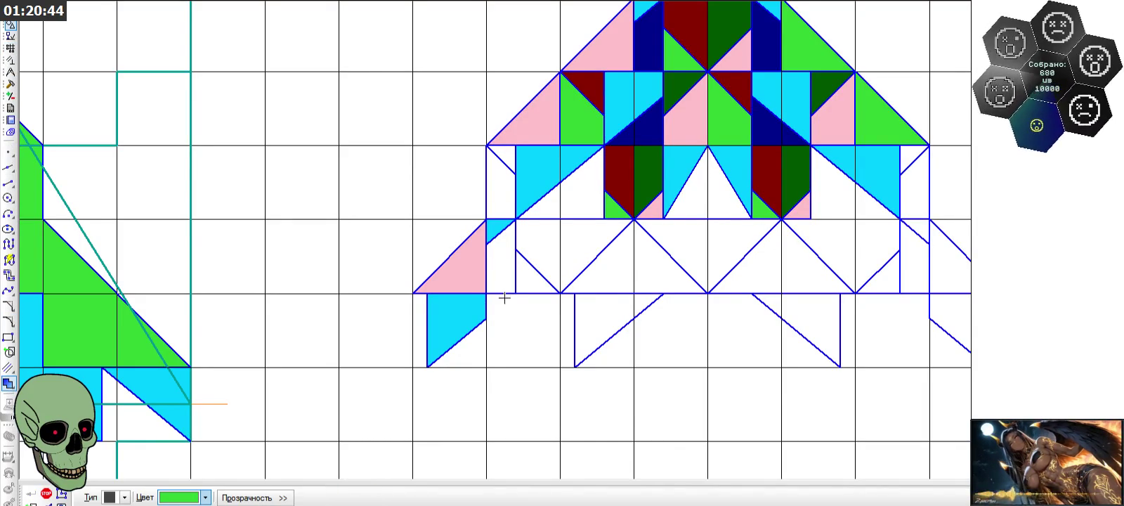
pyautogui.click(525, 249)
pyautogui.click(504, 187)
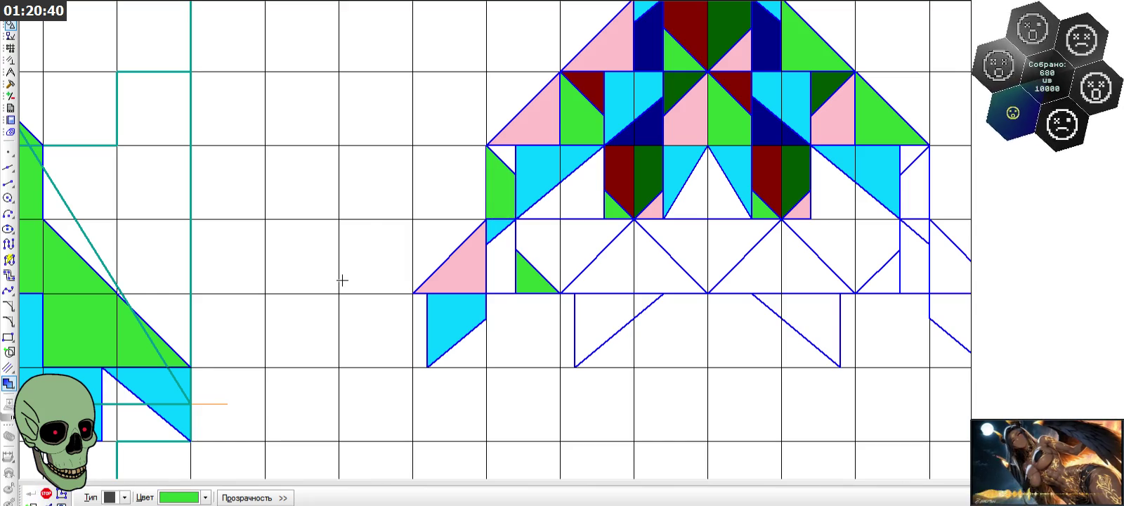
pyautogui.scroll(-1, 363, 225)
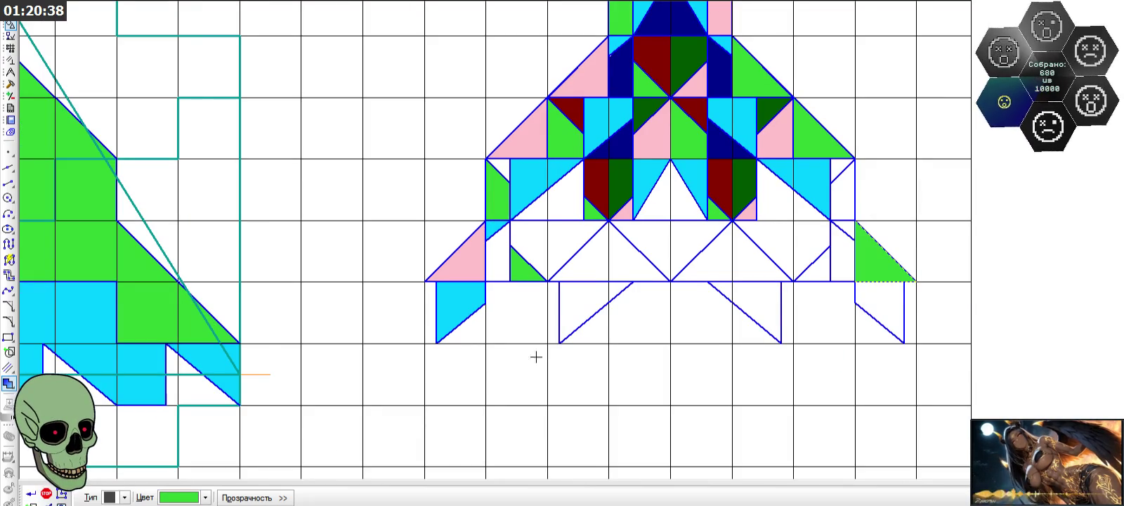
pyautogui.click(31, 494)
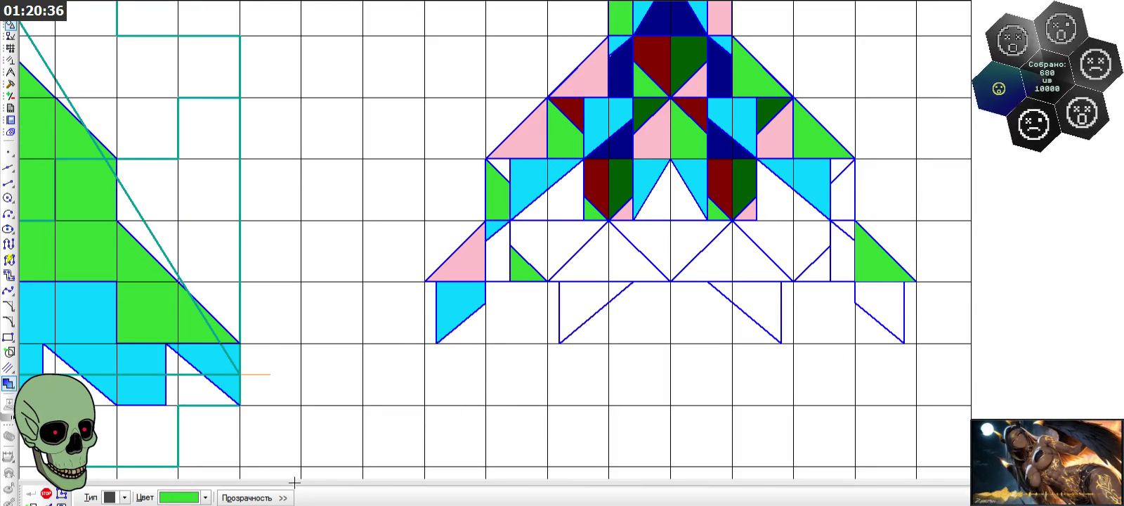
# - Fill the small right triangle and narrow right strip pink
pyautogui.click(205, 498)
pyautogui.click(198, 453)
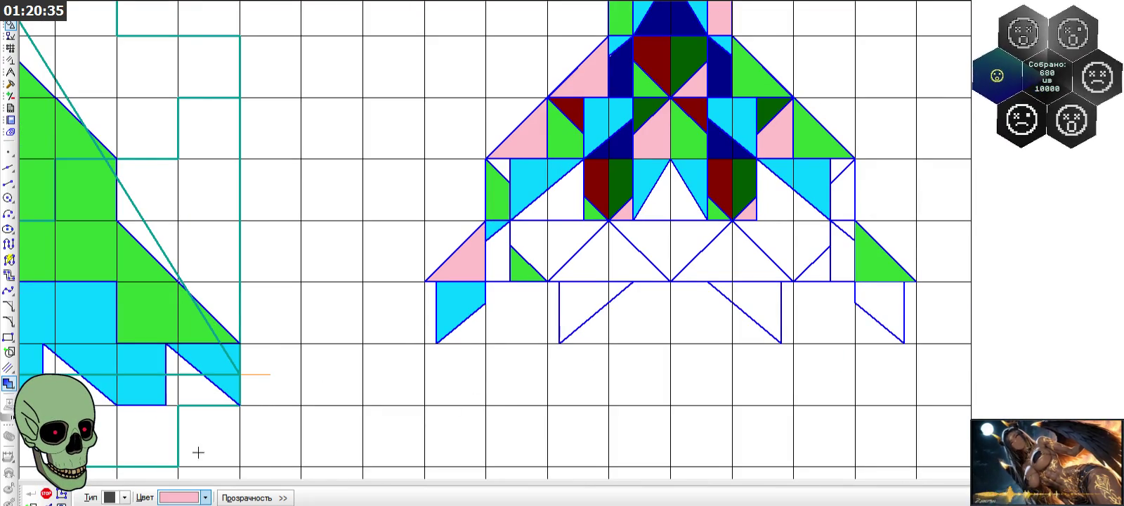
pyautogui.click(823, 267)
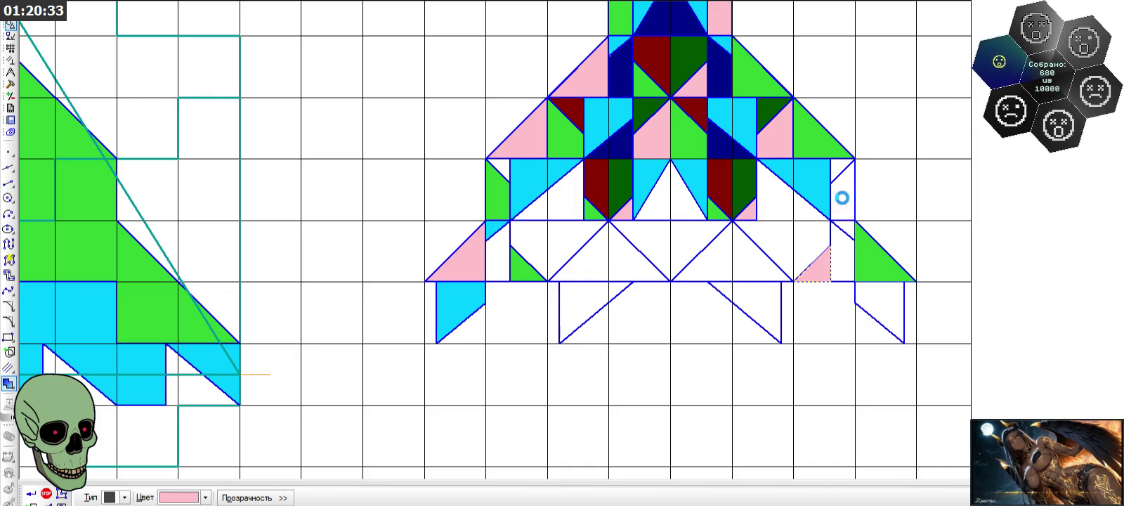
pyautogui.click(841, 198)
pyautogui.click(31, 494)
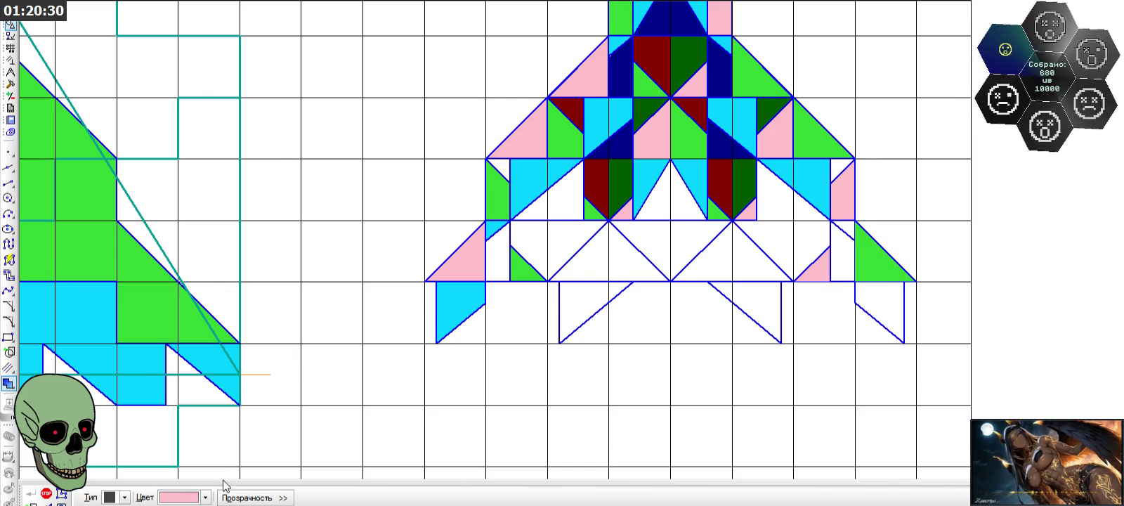
# - Fill the right lower fin and a small right triangle cyan
pyautogui.click(205, 497)
pyautogui.click(233, 452)
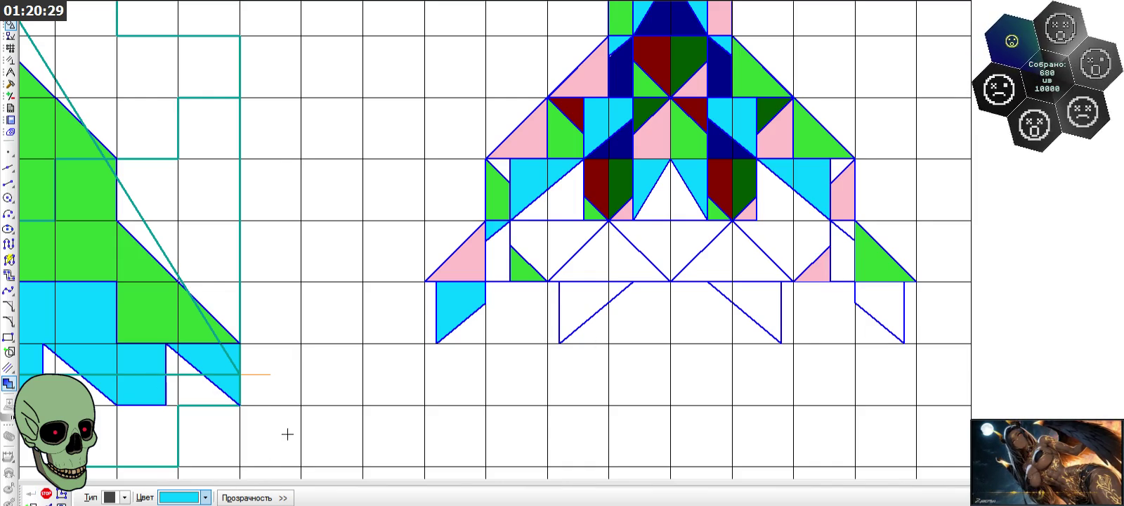
pyautogui.click(856, 307)
pyautogui.click(842, 234)
pyautogui.click(31, 494)
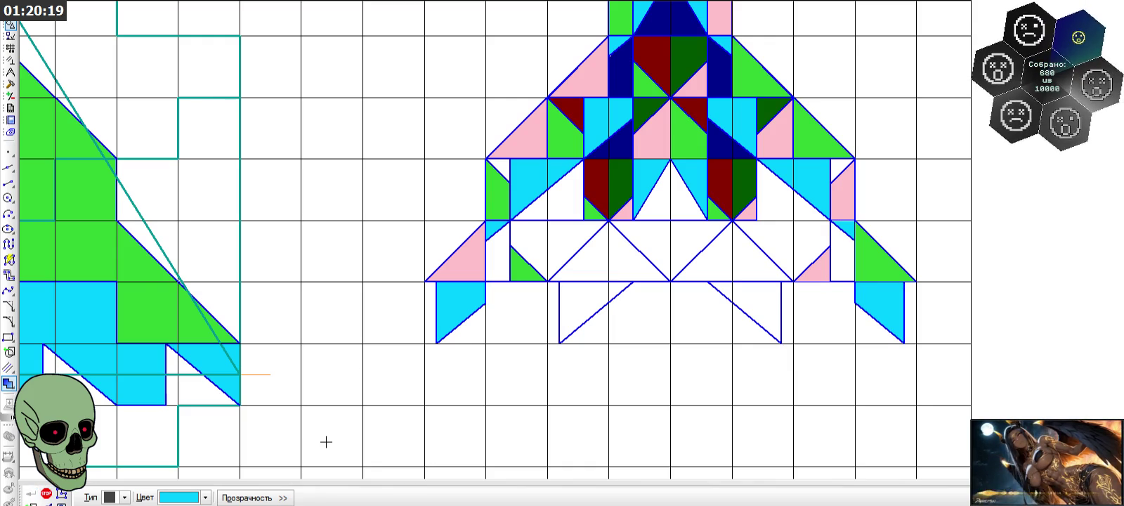
# - Fill two central zigzag triangles pink
pyautogui.click(206, 497)
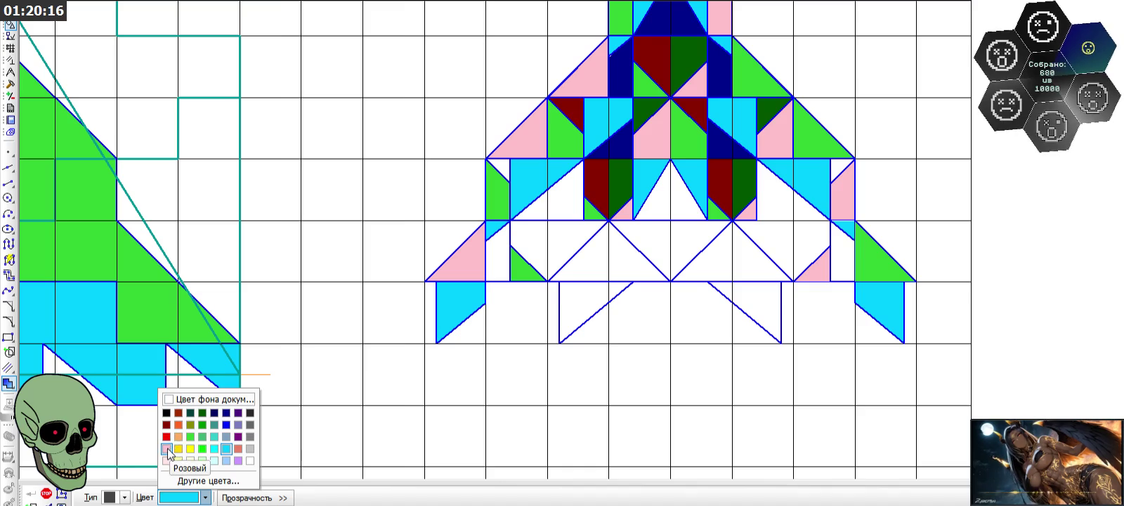
pyautogui.click(170, 454)
pyautogui.click(594, 266)
pyautogui.click(706, 262)
# - Fill the other two central zigzag triangles grass green
pyautogui.click(205, 497)
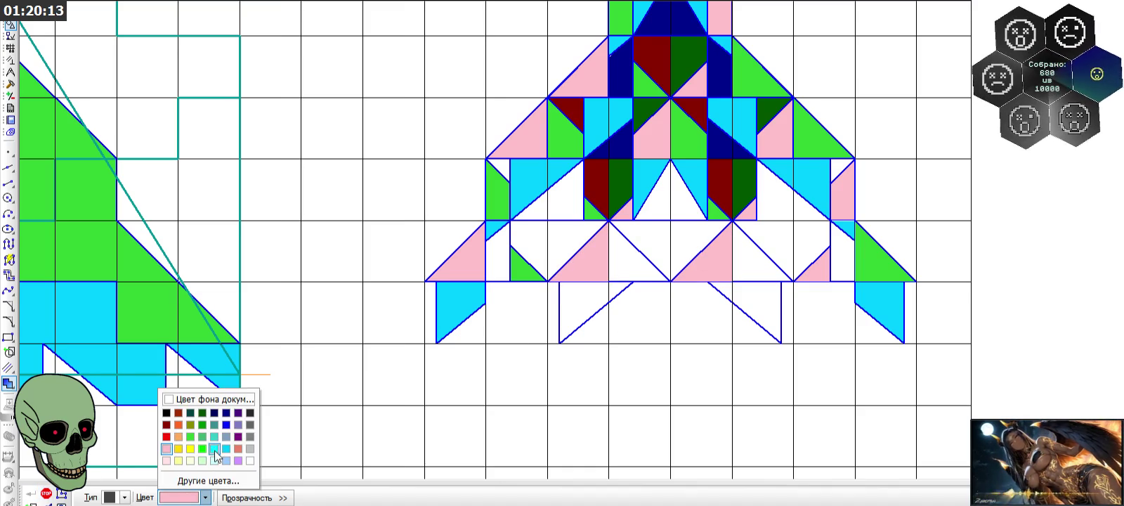
pyautogui.click(206, 435)
pyautogui.click(189, 499)
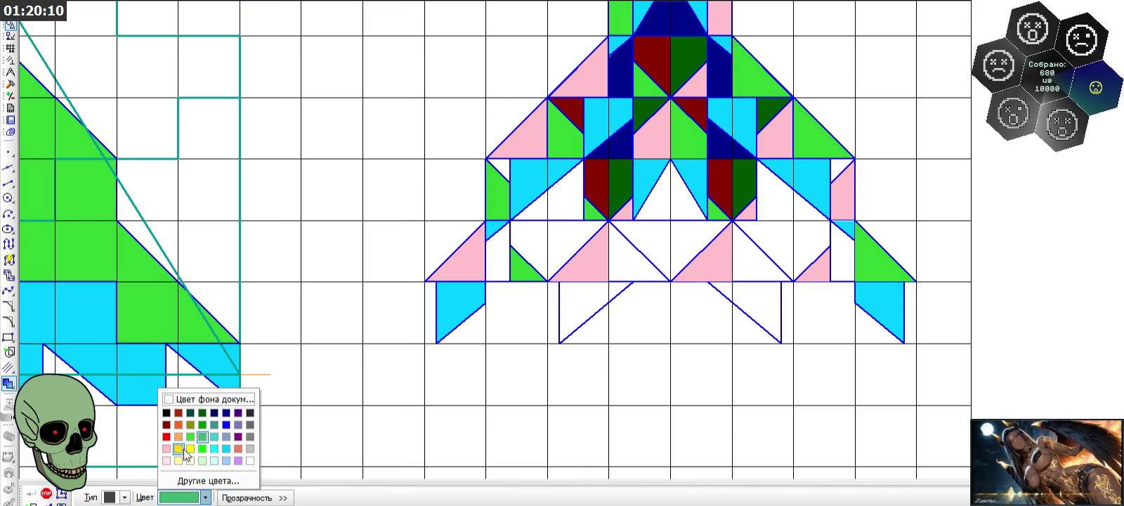
pyautogui.click(188, 438)
pyautogui.click(615, 267)
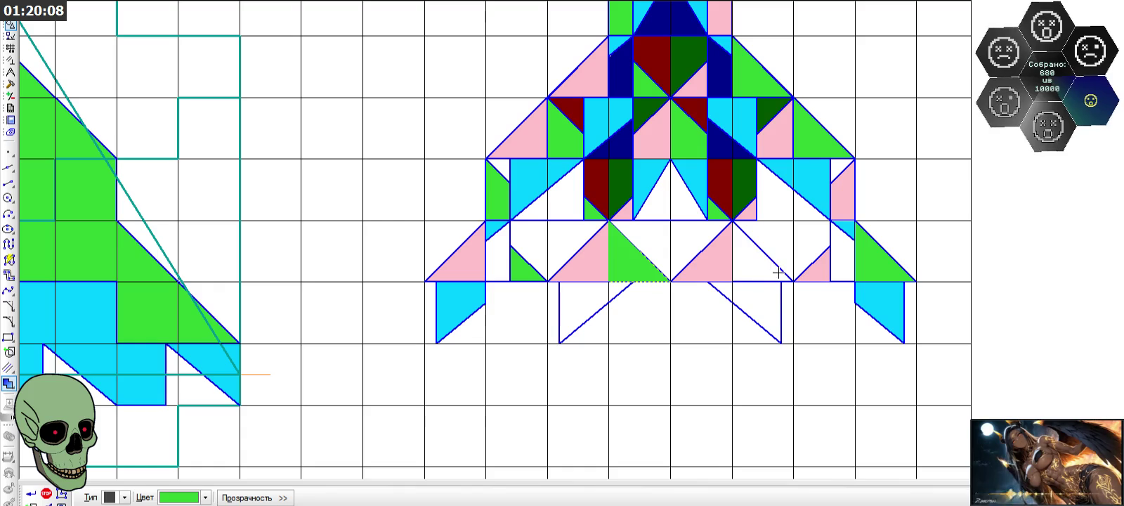
pyautogui.click(769, 271)
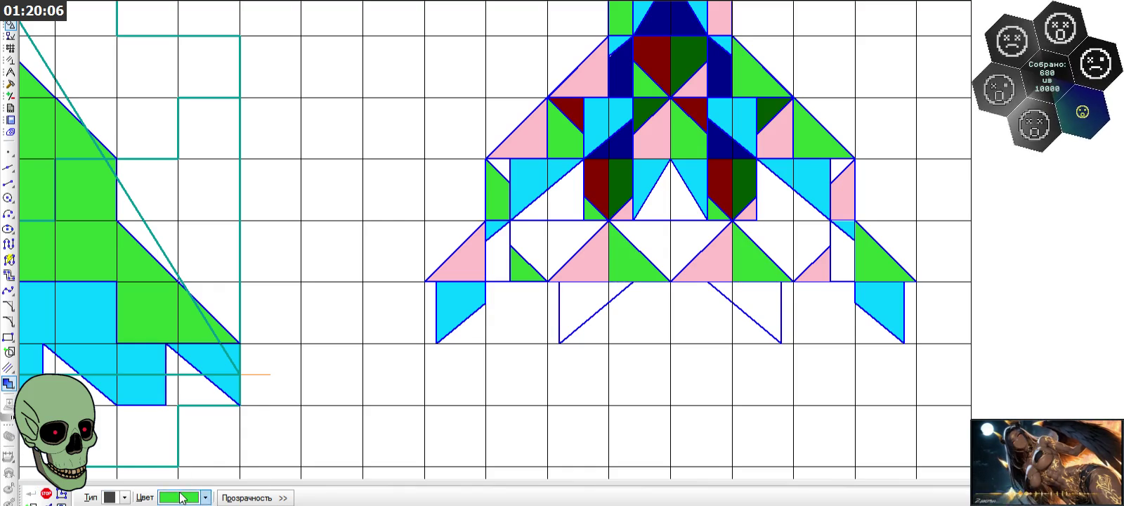
# - Fill the left and right middle lower fins cyan
pyautogui.click(205, 498)
pyautogui.click(225, 448)
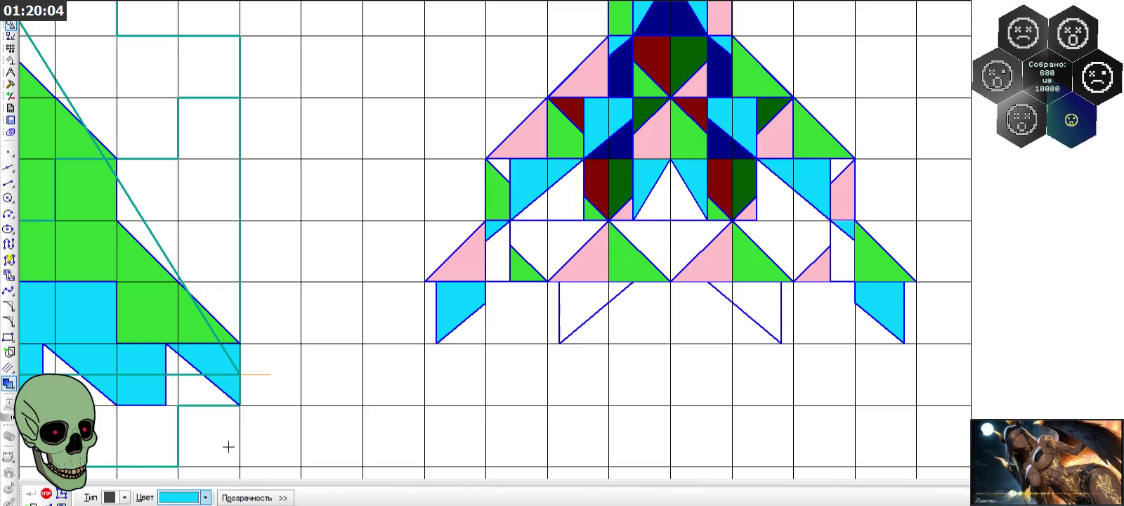
pyautogui.click(575, 307)
pyautogui.click(749, 290)
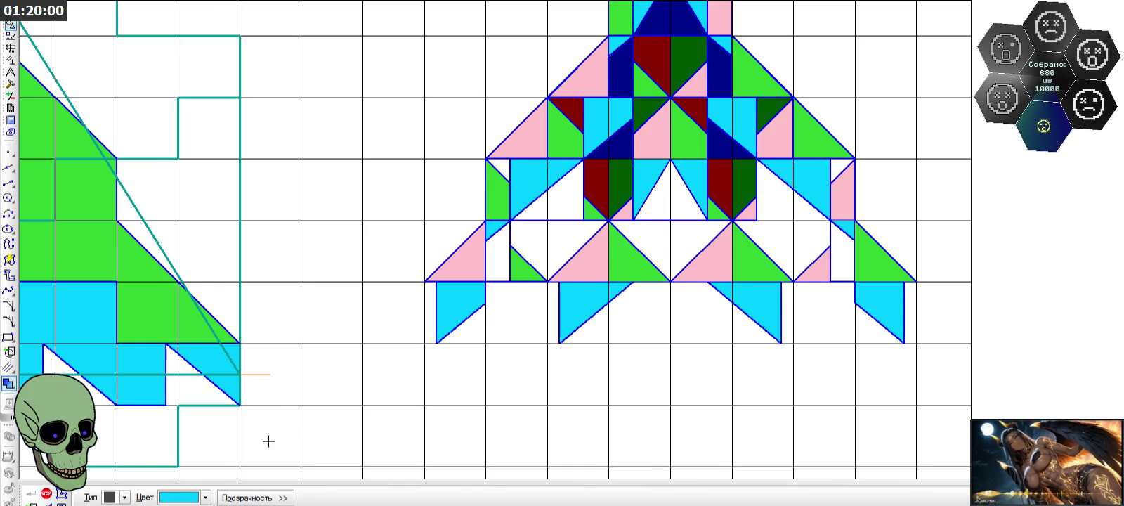
pyautogui.scroll(-1, 451, 183)
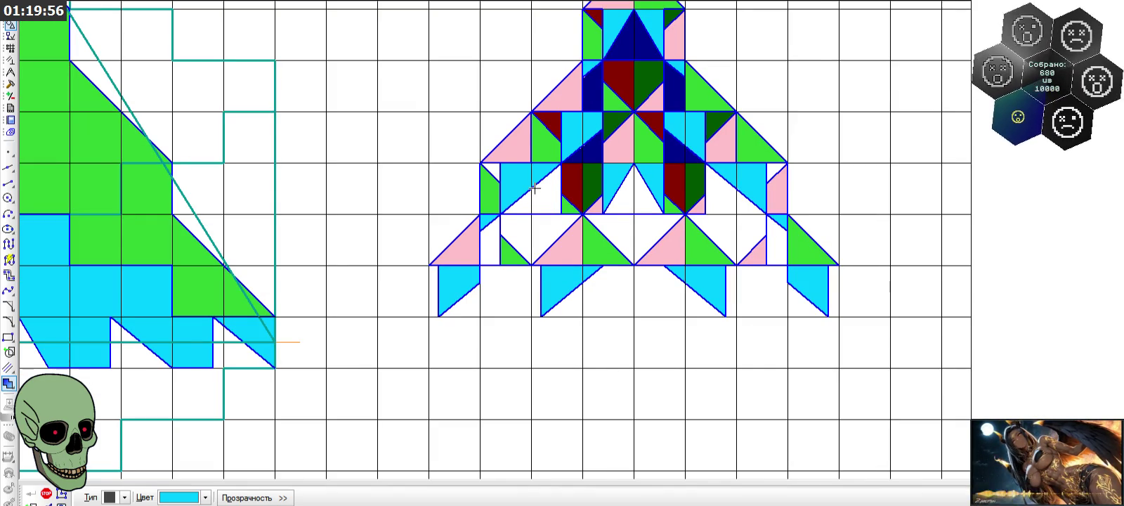
pyautogui.scroll(2, 534, 188)
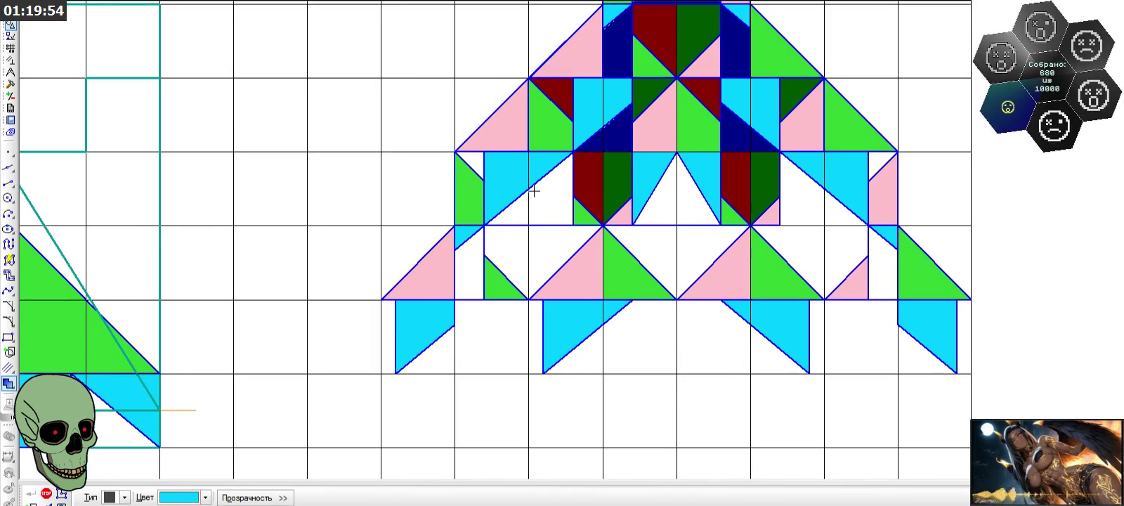
pyautogui.click(205, 497)
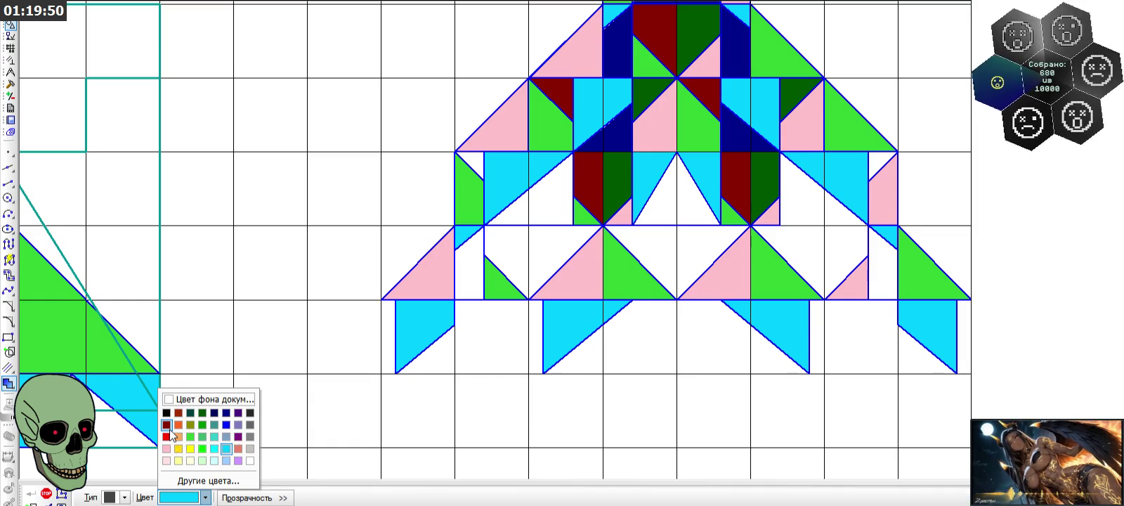
# - Fill four lower-band triangles dark red, including both central upper ones
pyautogui.click(167, 425)
pyautogui.scroll(5, 621, 200)
pyautogui.scroll(2, 617, 171)
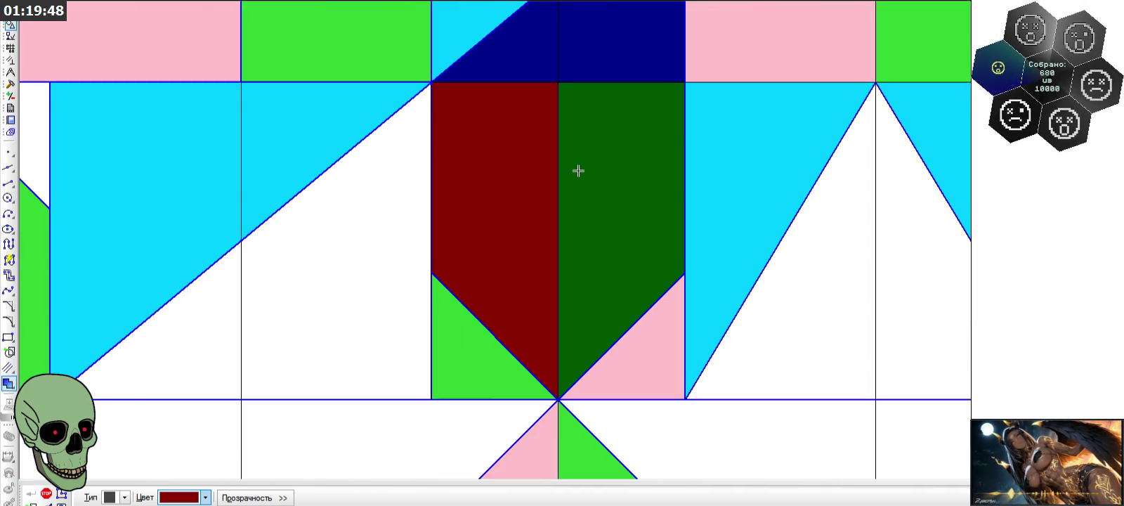
pyautogui.scroll(-2, 578, 171)
pyautogui.scroll(-2, 578, 171)
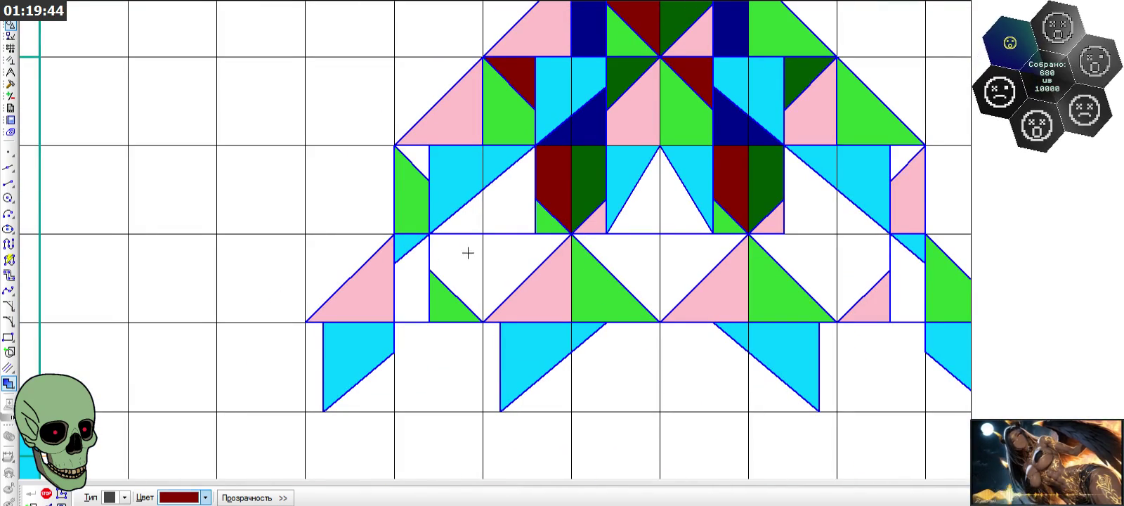
pyautogui.click(469, 252)
pyautogui.click(408, 150)
pyautogui.click(636, 255)
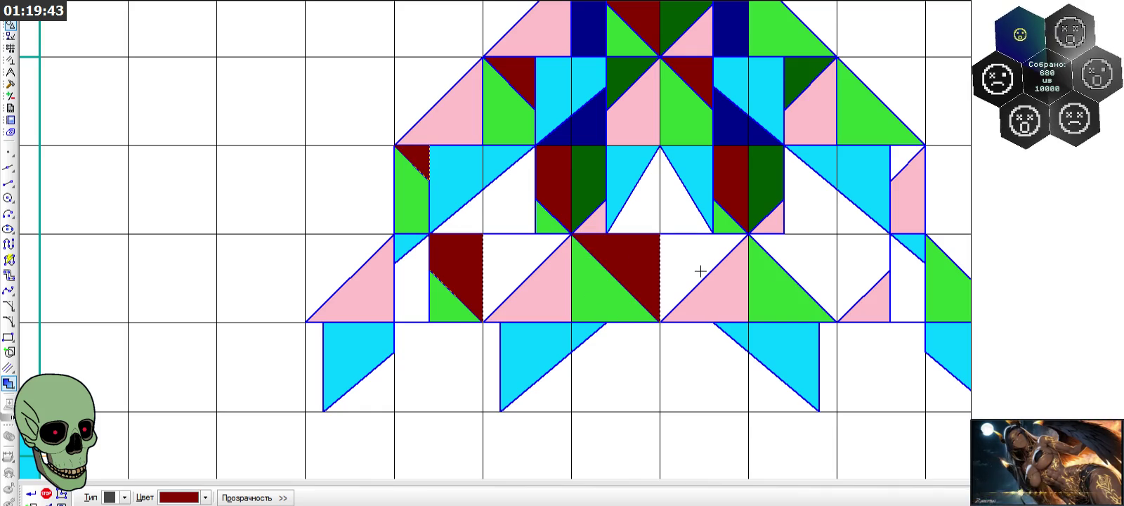
pyautogui.click(796, 252)
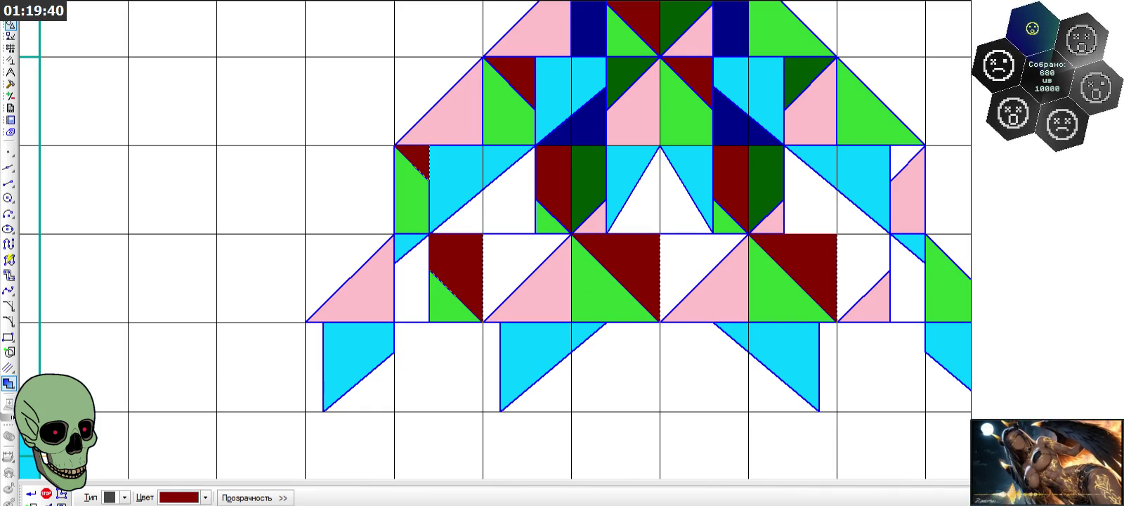
# - Fill three white middle-row triangles dark green
pyautogui.click(206, 497)
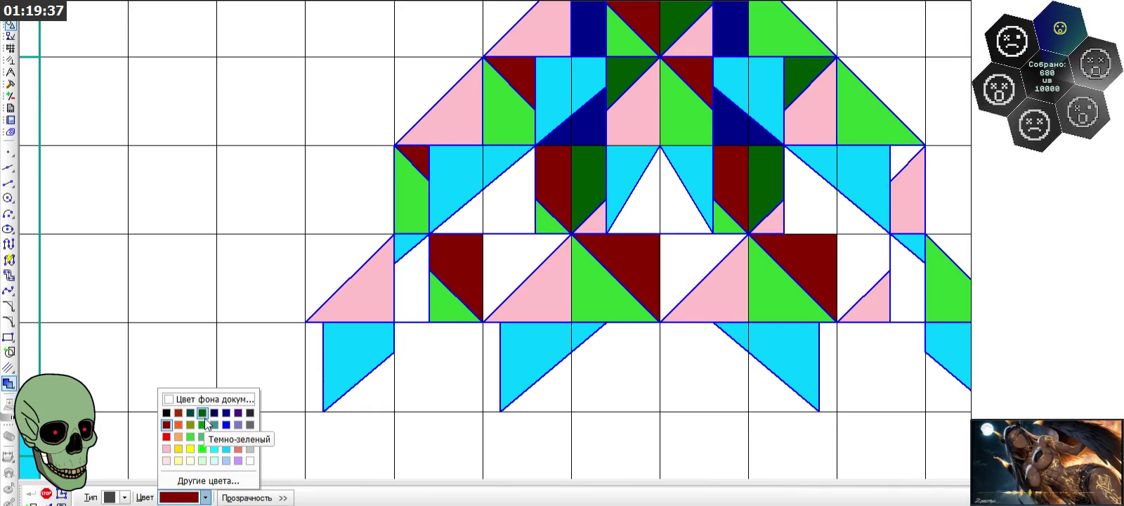
pyautogui.click(203, 421)
pyautogui.scroll(3, 509, 257)
pyautogui.scroll(-2, 508, 257)
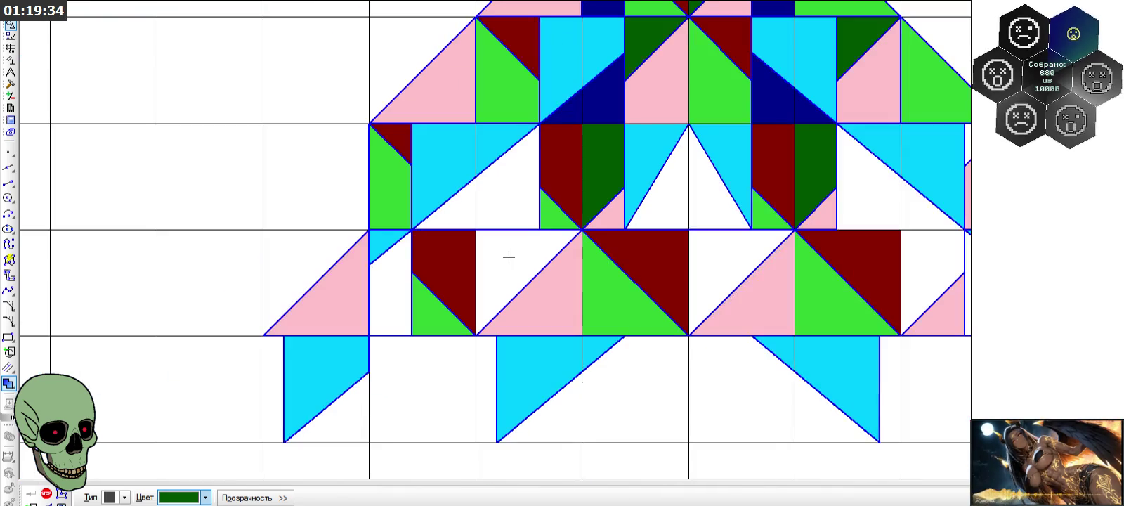
pyautogui.click(508, 257)
pyautogui.click(705, 260)
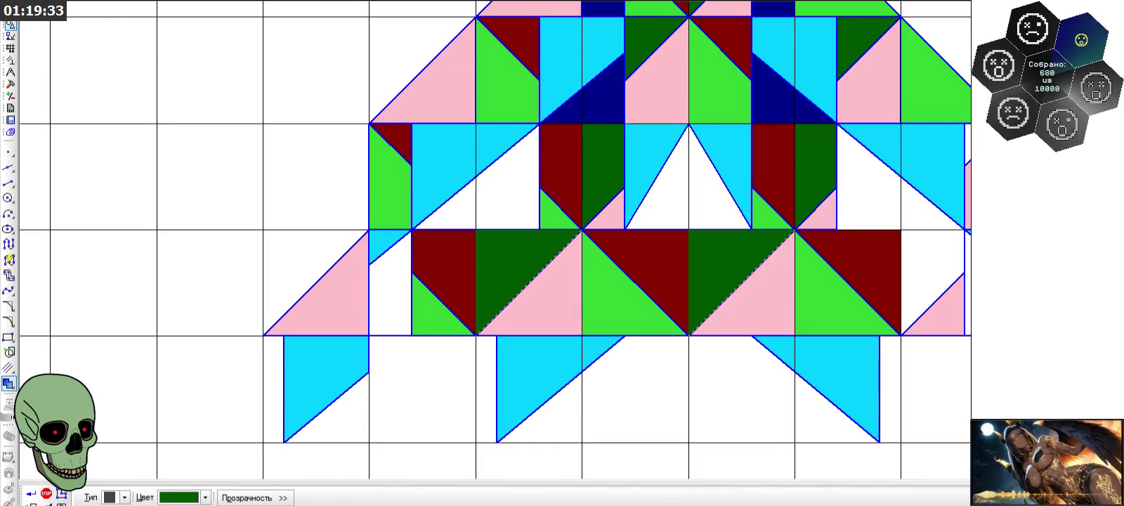
pyautogui.click(943, 261)
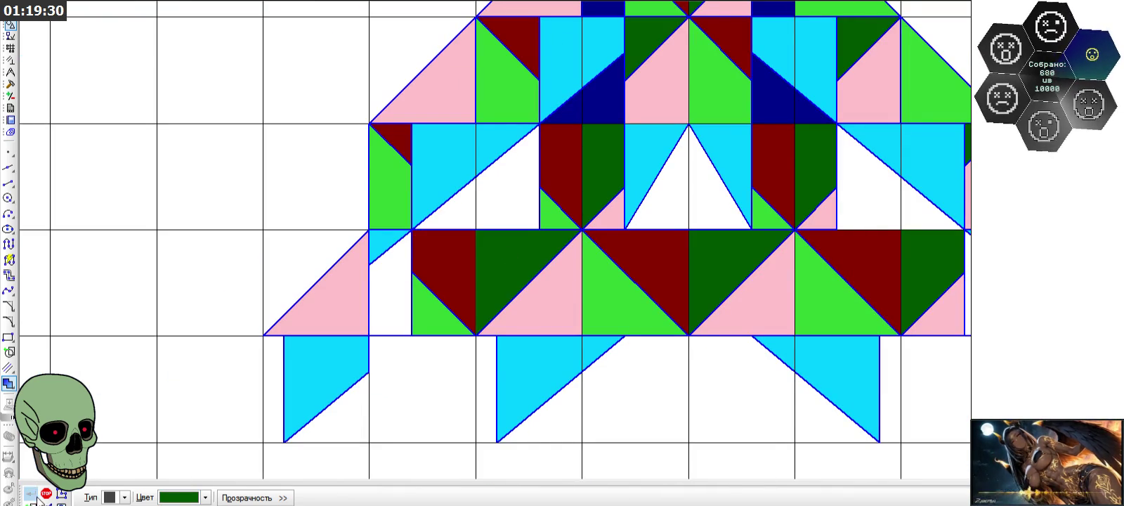
# - Fill the six remaining white upper-row triangles dark blue
pyautogui.click(193, 498)
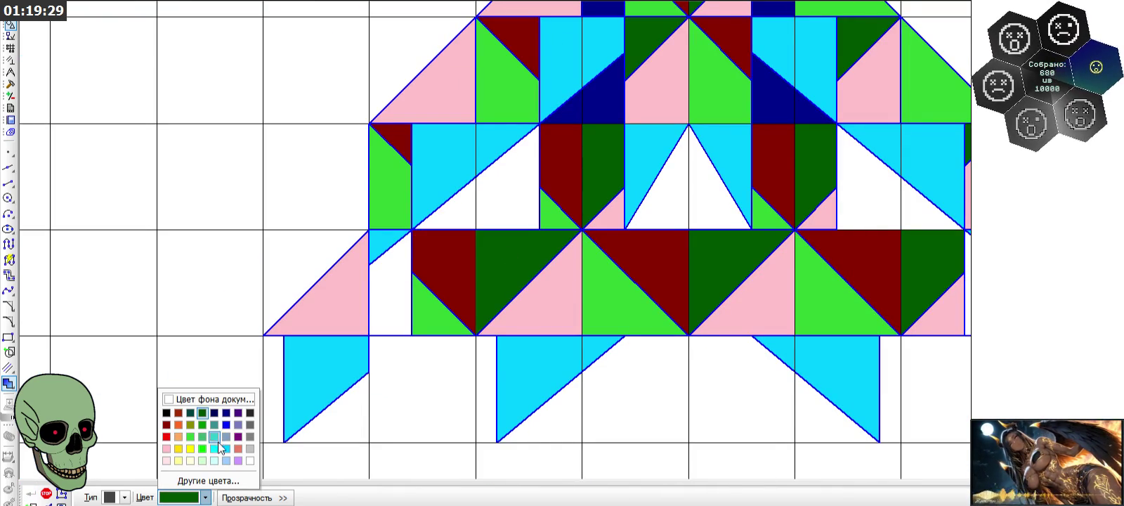
pyautogui.click(231, 415)
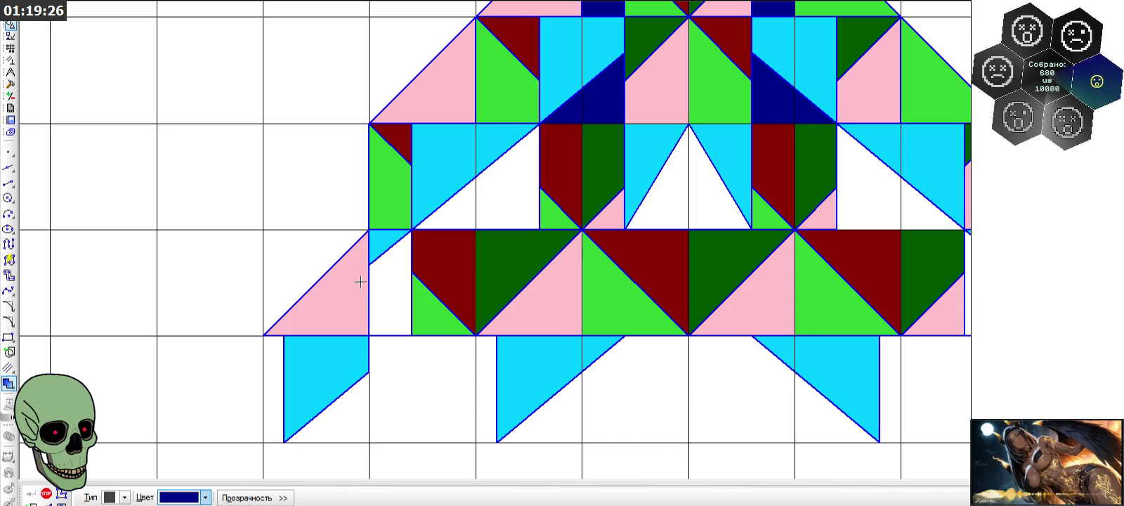
pyautogui.click(443, 212)
pyautogui.click(505, 197)
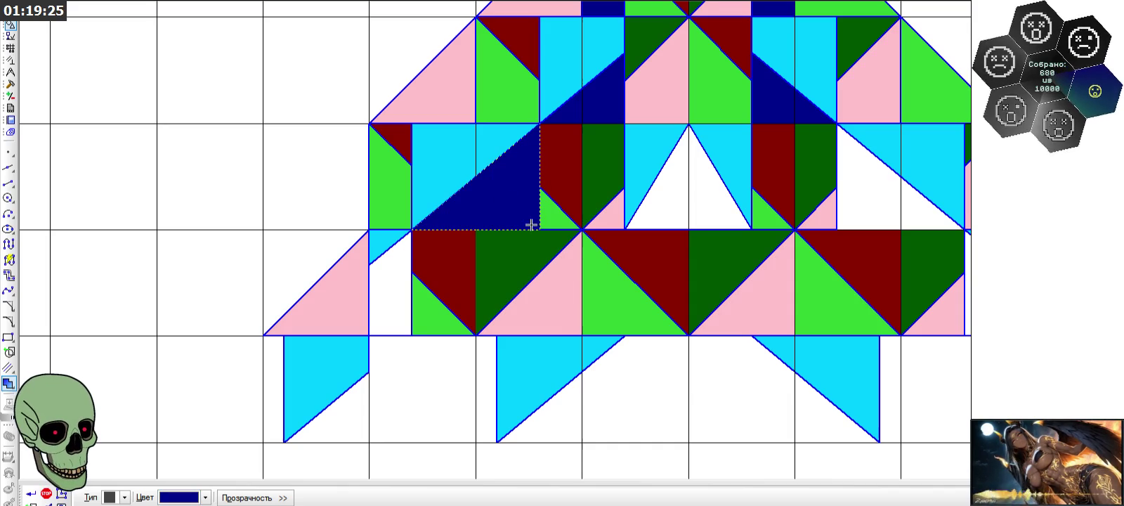
pyautogui.click(662, 208)
pyautogui.click(720, 201)
pyautogui.click(848, 210)
pyautogui.click(924, 214)
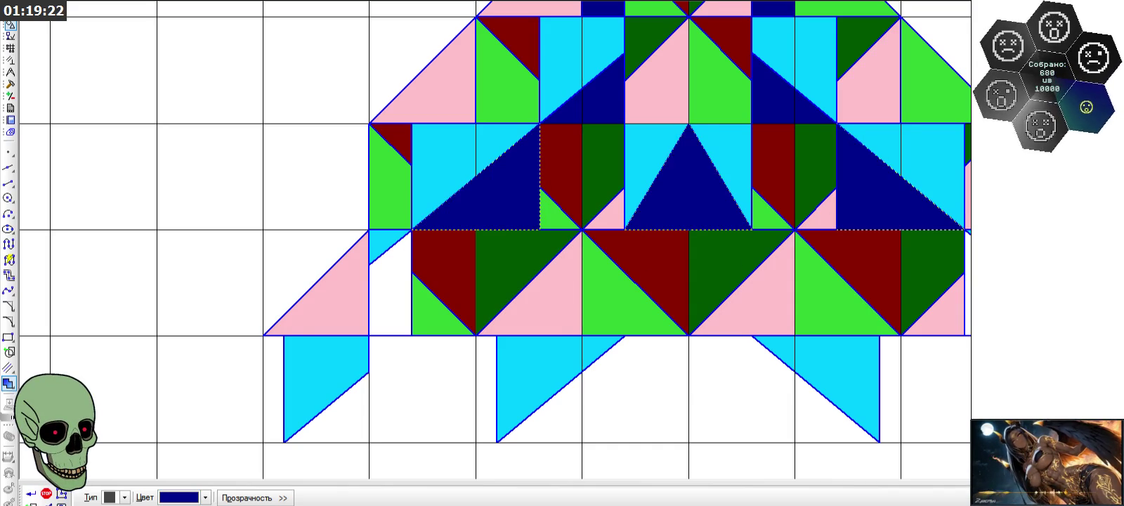
# - Stop the Fill command and zoom out to review the fully coloured rocket mosaic
pyautogui.click(43, 495)
pyautogui.scroll(-3, 385, 264)
pyautogui.scroll(-1, 384, 264)
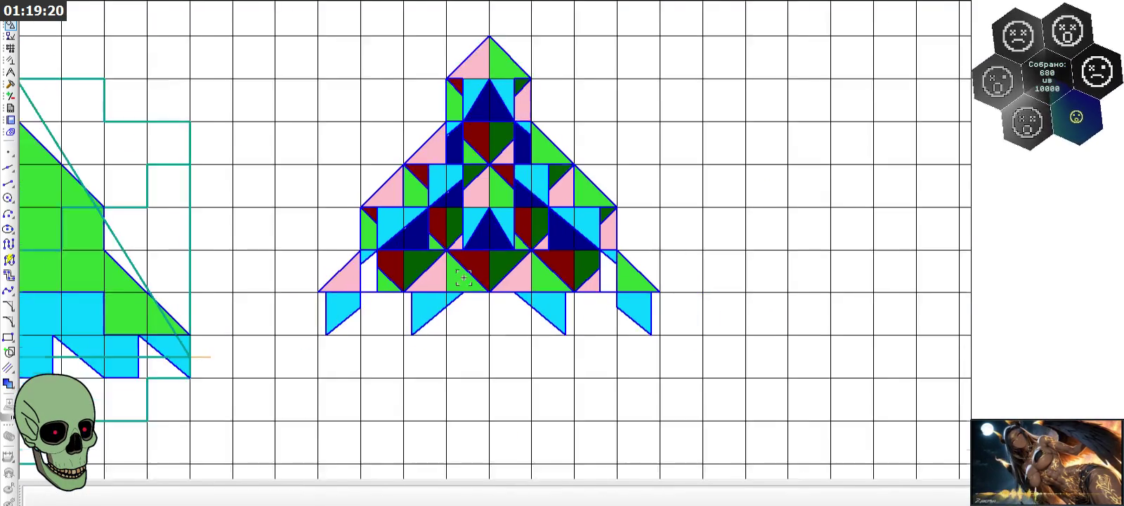
pyautogui.scroll(-1, 385, 264)
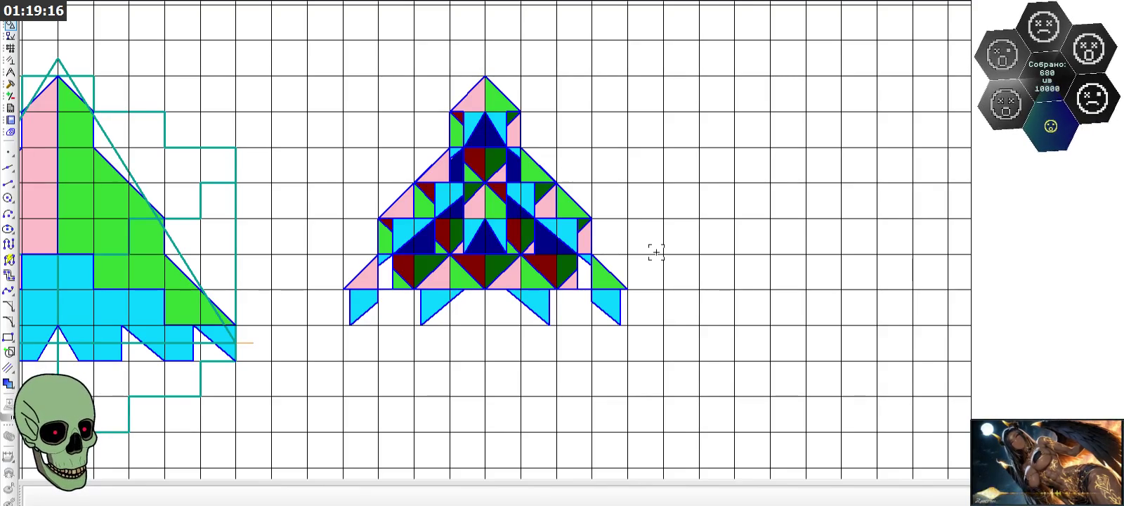
pyautogui.scroll(1, 655, 252)
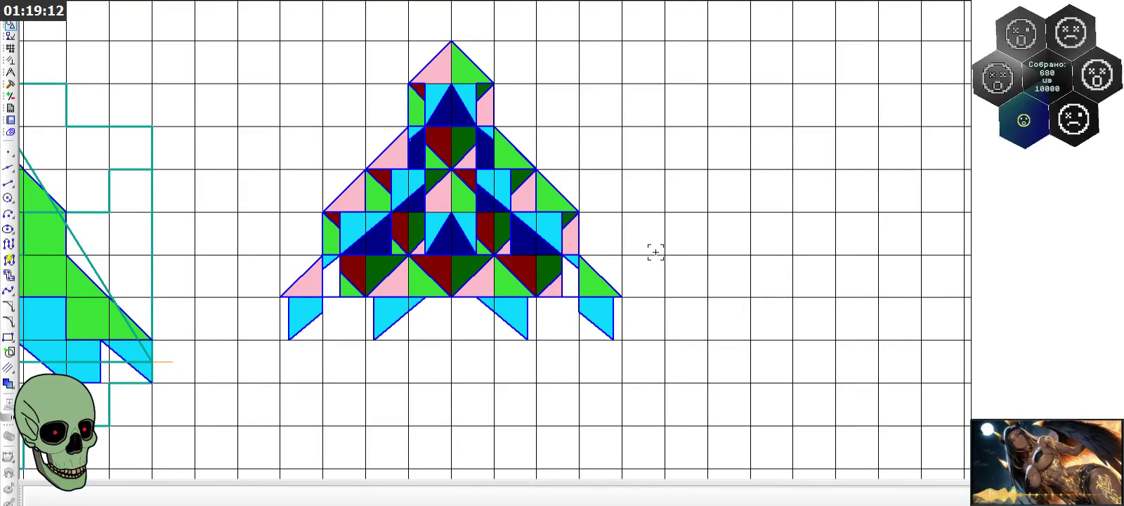
pyautogui.scroll(-1, 655, 251)
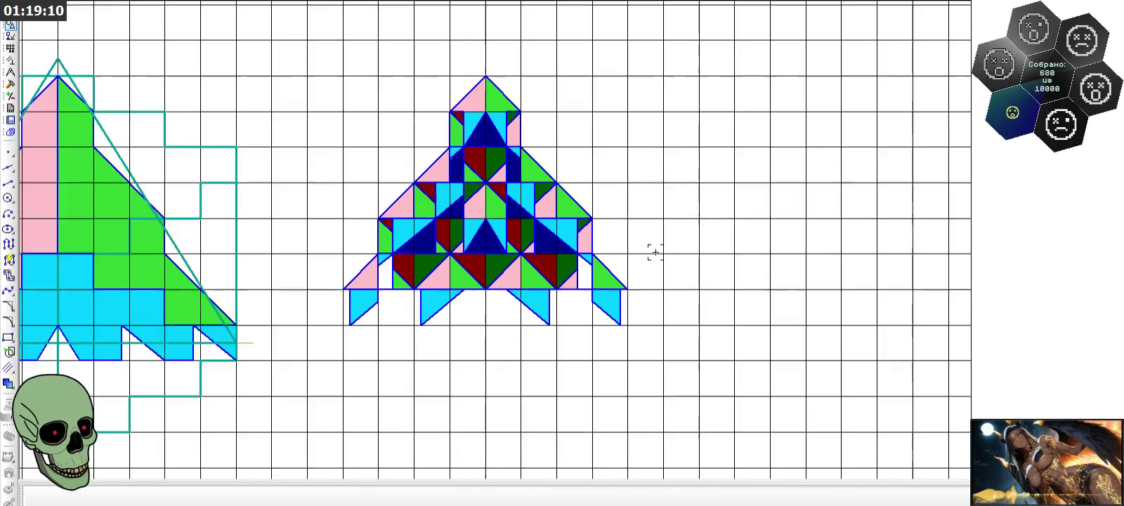
pyautogui.scroll(-2, 656, 251)
pyautogui.scroll(2, 432, 254)
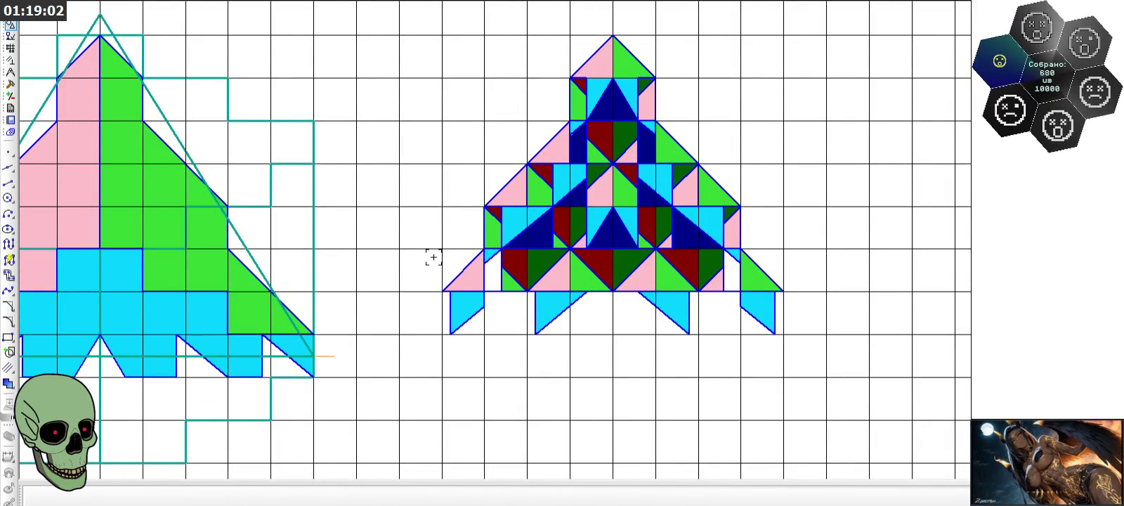
pyautogui.scroll(-1, 433, 257)
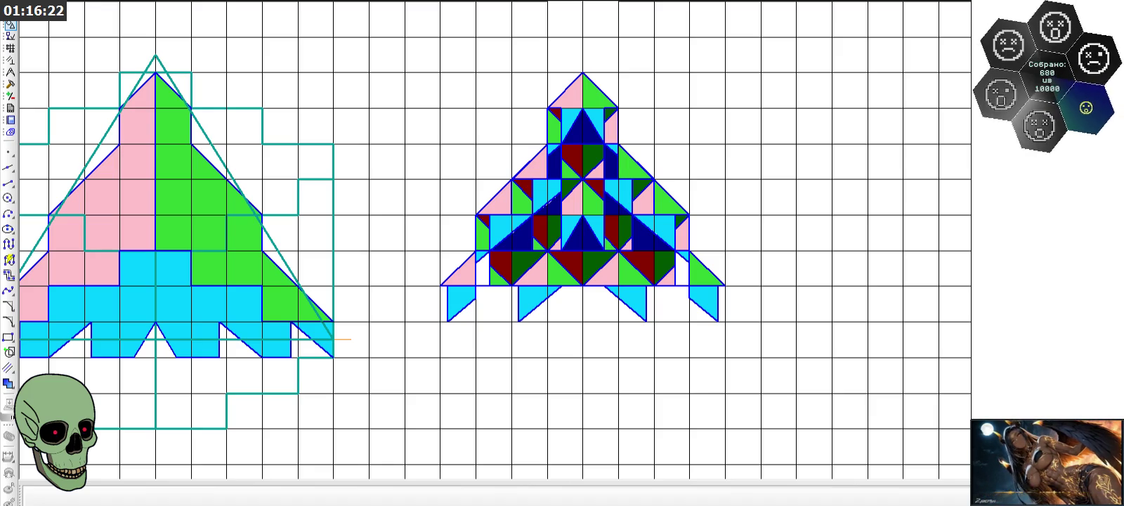
pyautogui.scroll(-1, 688, 218)
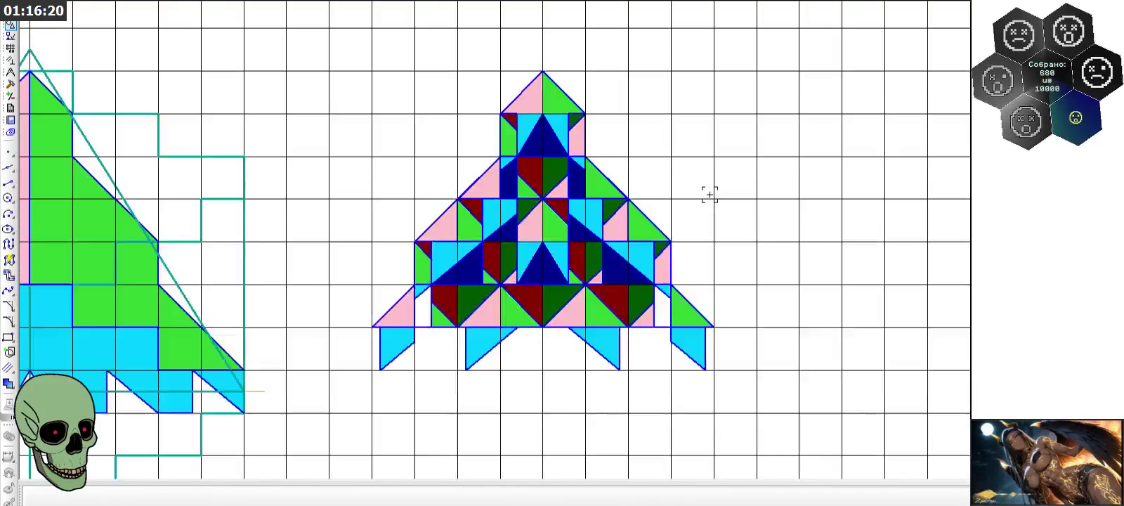
pyautogui.moveTo(351, 52); pyautogui.dragTo(734, 395)
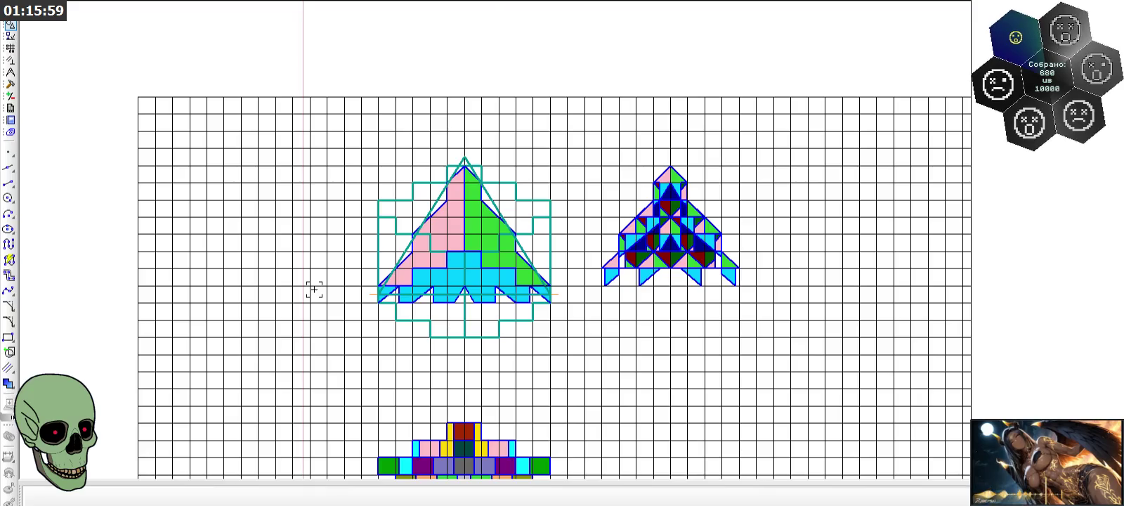
pyautogui.scroll(-4, 314, 290)
pyautogui.scroll(2, 586, 181)
pyautogui.scroll(3, 608, 115)
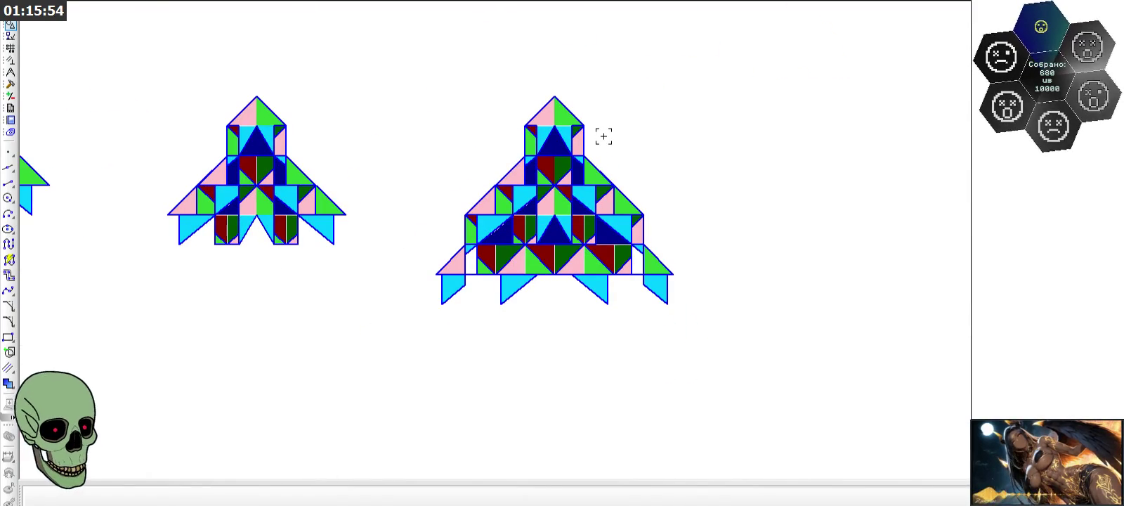
pyautogui.scroll(-5, 602, 134)
pyautogui.scroll(3, 385, 294)
pyautogui.scroll(2, 425, 304)
pyautogui.scroll(1, 424, 303)
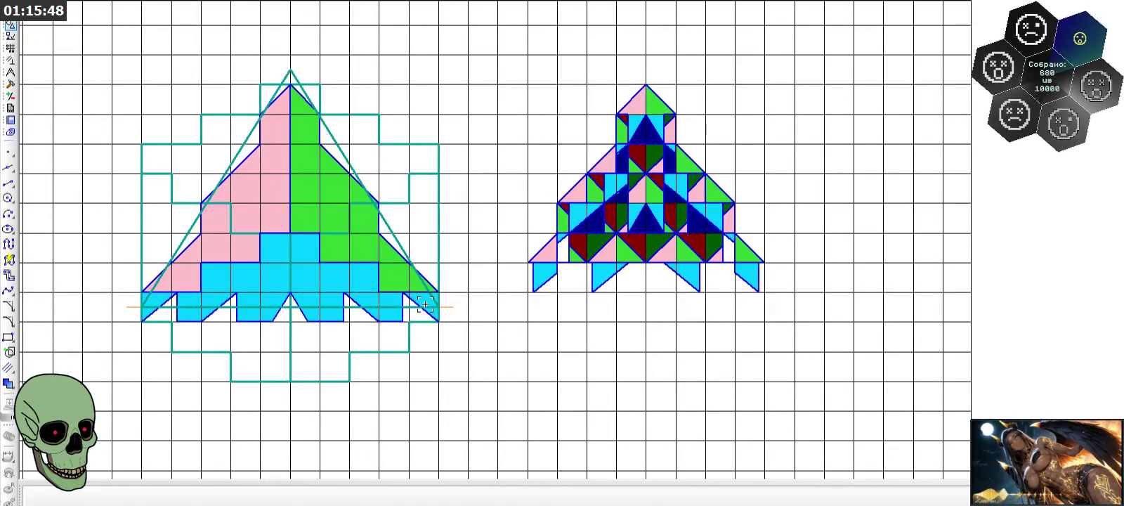
pyautogui.scroll(2, 484, 303)
# - Draw diagonal segments off the mosaic's lower-left and lower-right corners
pyautogui.click(8, 183)
pyautogui.scroll(-3, 262, 151)
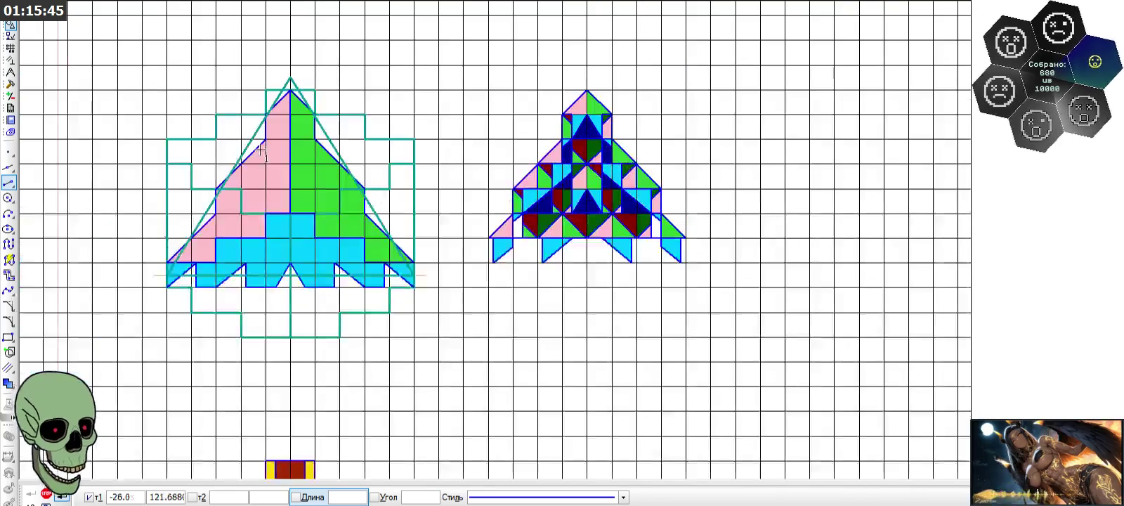
pyautogui.scroll(2, 418, 243)
pyautogui.click(584, 236)
pyautogui.click(511, 239)
pyautogui.scroll(-1, 446, 291)
pyautogui.scroll(-1, 446, 291)
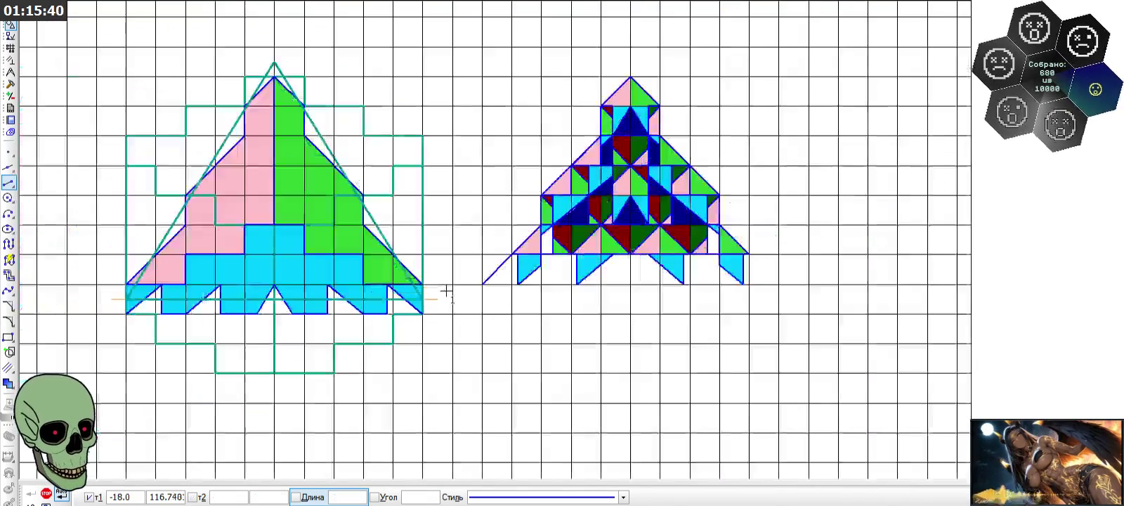
pyautogui.click(750, 254)
pyautogui.click(778, 284)
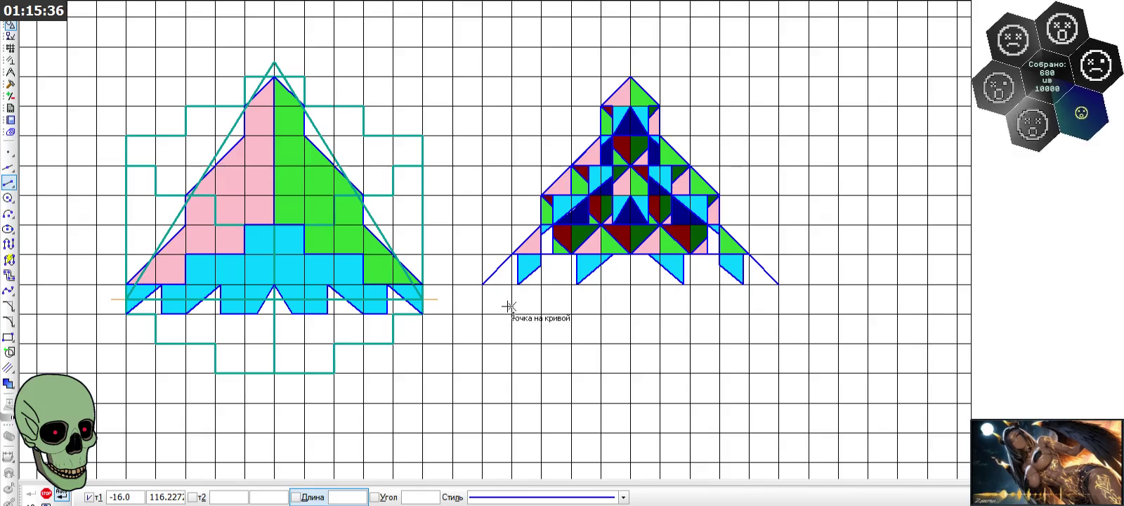
# - Draw a one-cell vertical segment down from the left diagonal's end
pyautogui.scroll(1, 494, 311)
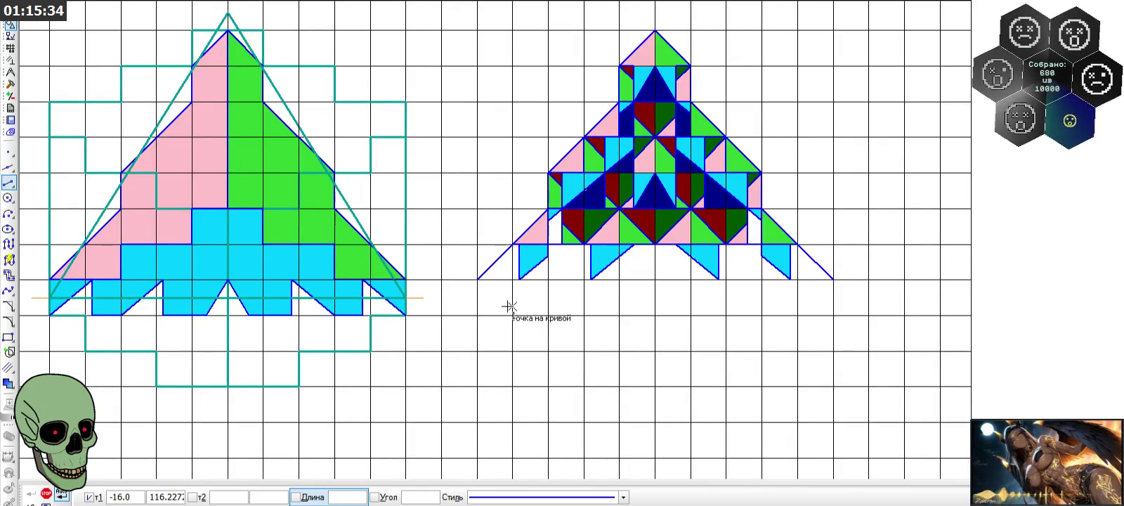
pyautogui.click(478, 279)
pyautogui.click(477, 314)
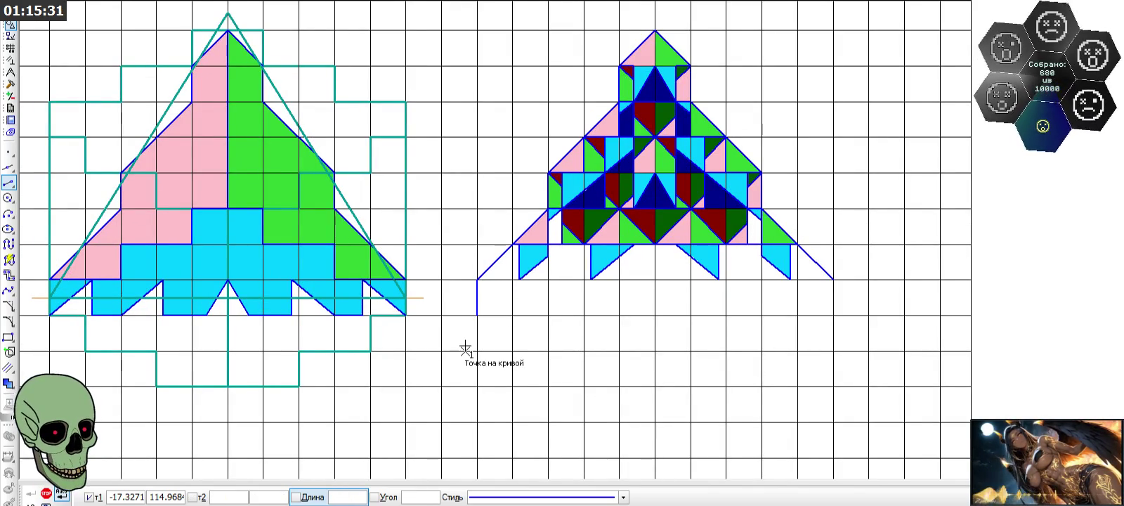
pyautogui.click(46, 492)
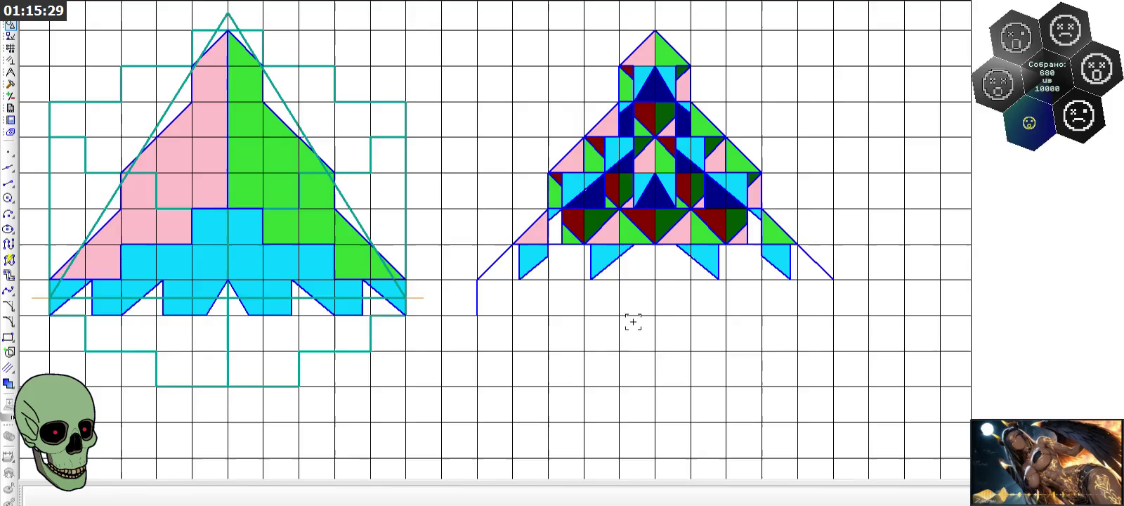
pyautogui.scroll(-3, 561, 322)
pyautogui.scroll(3, 271, 298)
pyautogui.scroll(3, 351, 316)
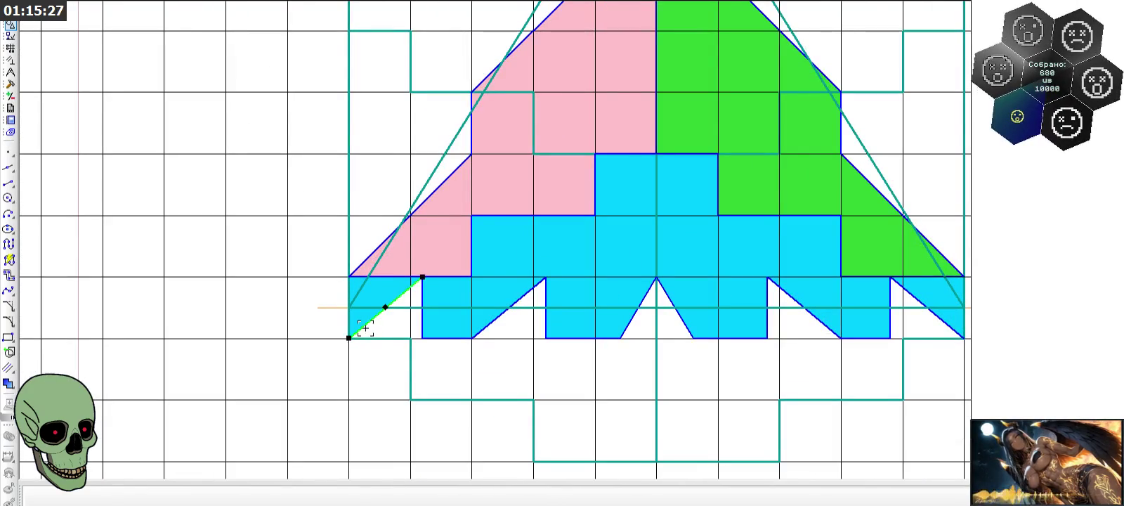
# - Select the reference figure's seven green zigzag notch edges
pyautogui.click(365, 326)
pyautogui.scroll(3, 430, 334)
pyautogui.click(418, 327)
pyautogui.click(446, 341)
pyautogui.click(514, 332)
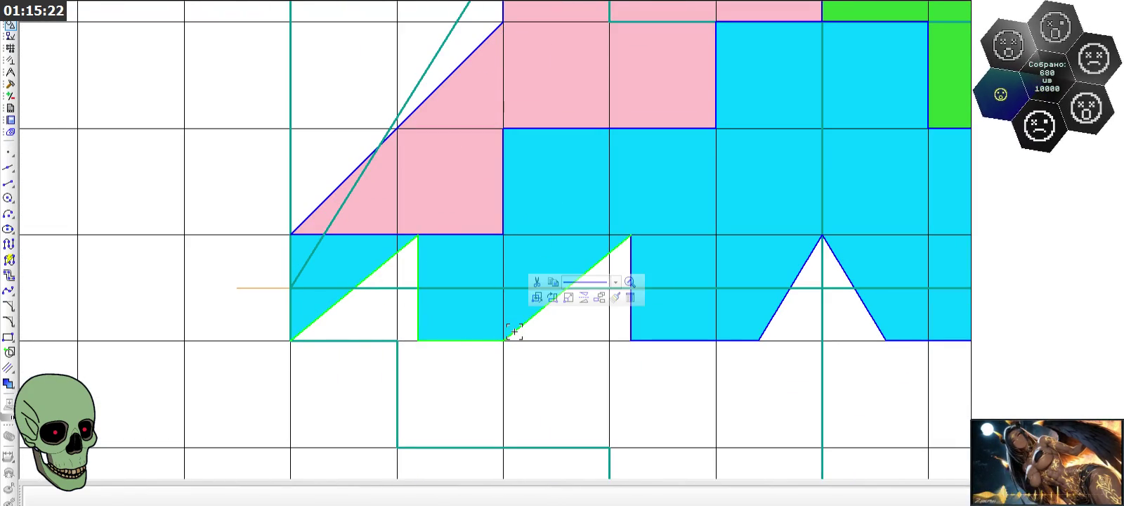
pyautogui.click(629, 323)
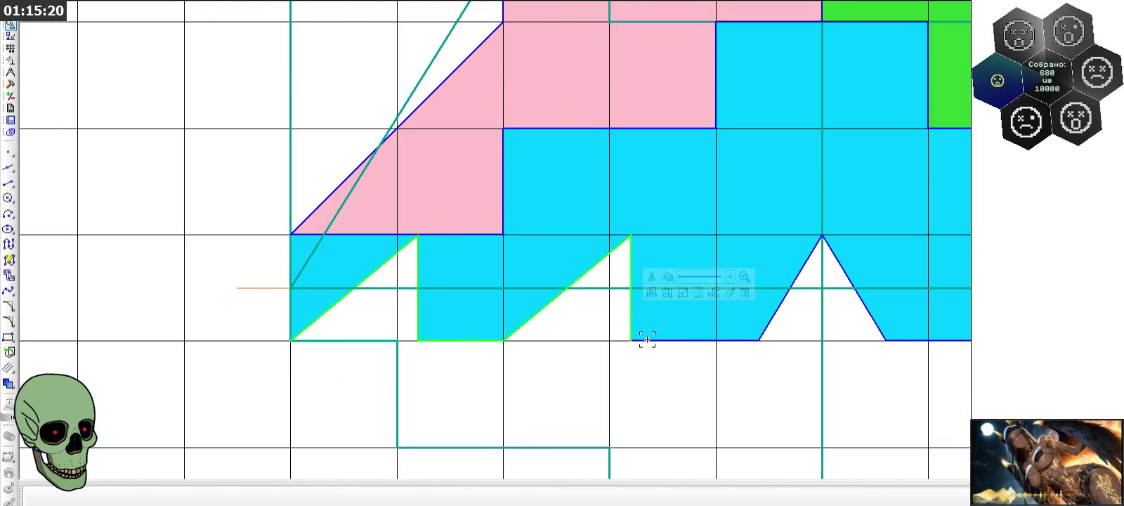
pyautogui.click(653, 340)
pyautogui.click(770, 319)
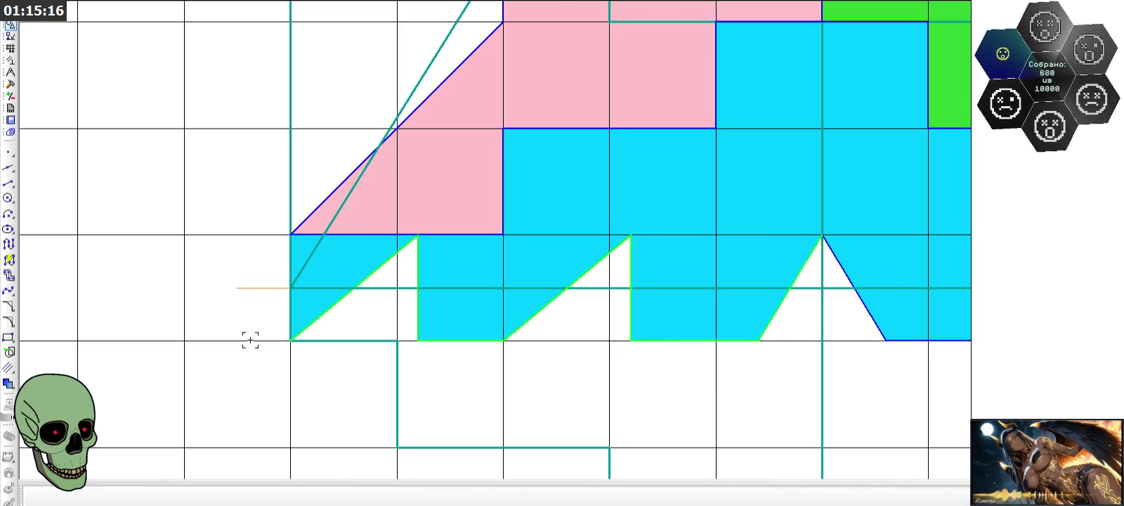
pyautogui.scroll(-5, 250, 340)
pyautogui.scroll(-1, 188, 307)
# - Paste a copy of the notch edges below the mosaic's lower left
pyautogui.hotkey('ctrl', 'v')
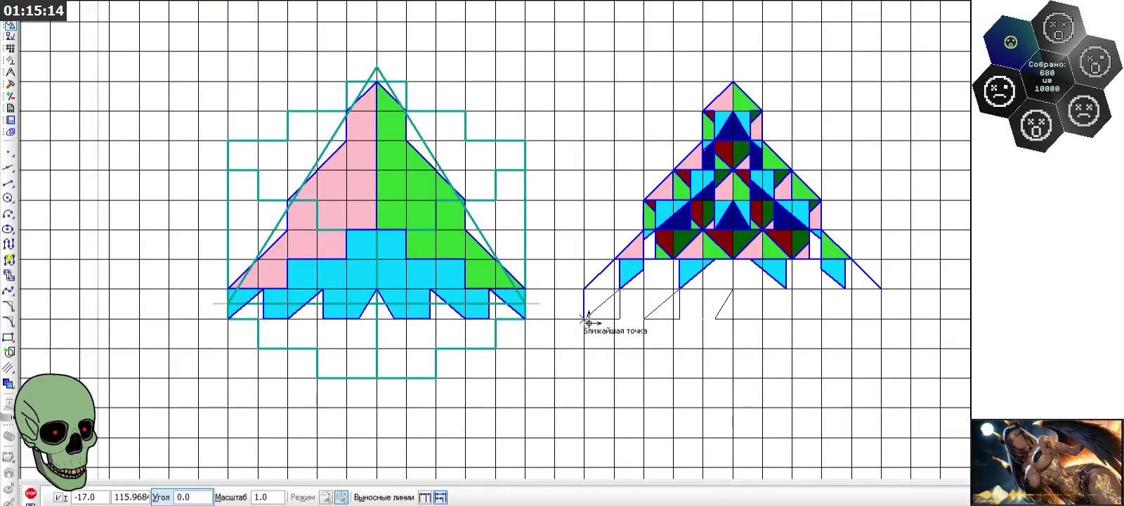
pyautogui.click(585, 318)
pyautogui.scroll(1, 793, 310)
pyautogui.scroll(1, 792, 310)
pyautogui.click(30, 495)
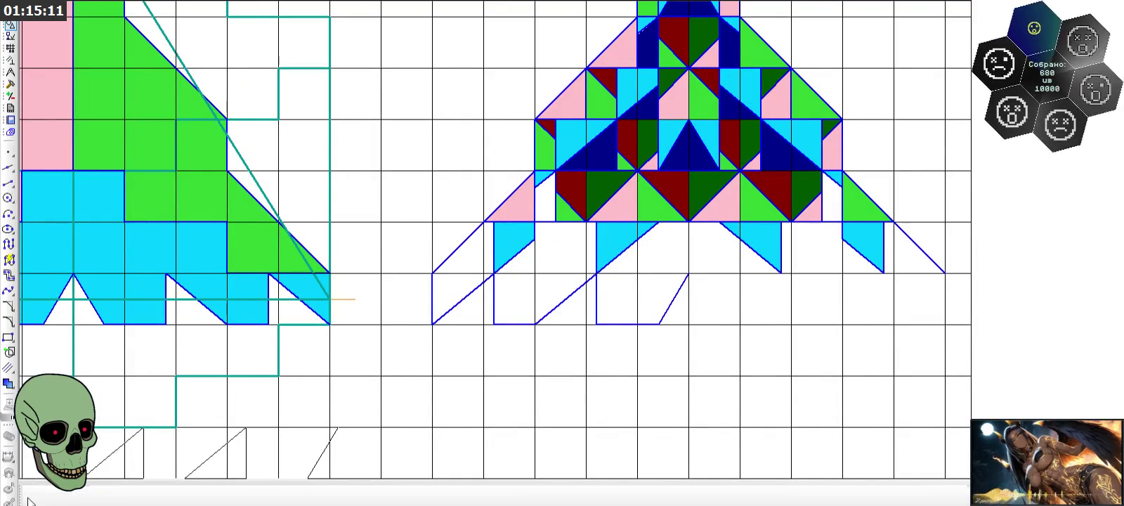
pyautogui.scroll(1, 647, 306)
# - Select all eight pasted zigzag edges
pyautogui.click(338, 289)
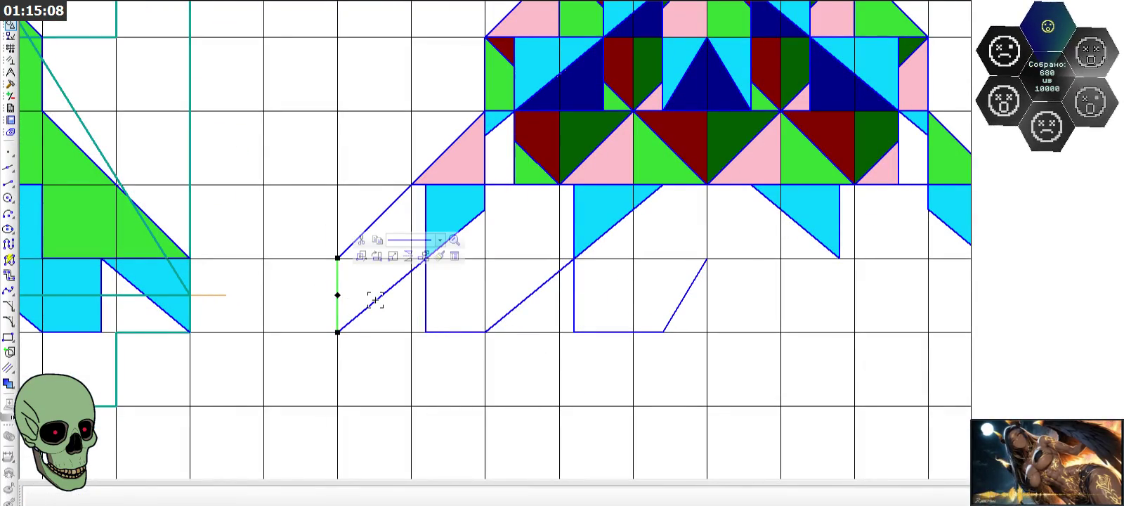
pyautogui.click(375, 300)
pyautogui.click(424, 313)
pyautogui.click(457, 331)
pyautogui.click(505, 314)
pyautogui.click(573, 310)
pyautogui.click(616, 331)
pyautogui.click(670, 319)
# - Mirror the pasted edges across the rocket's vertical centre axis
pyautogui.click(11, 83)
pyautogui.click(9, 197)
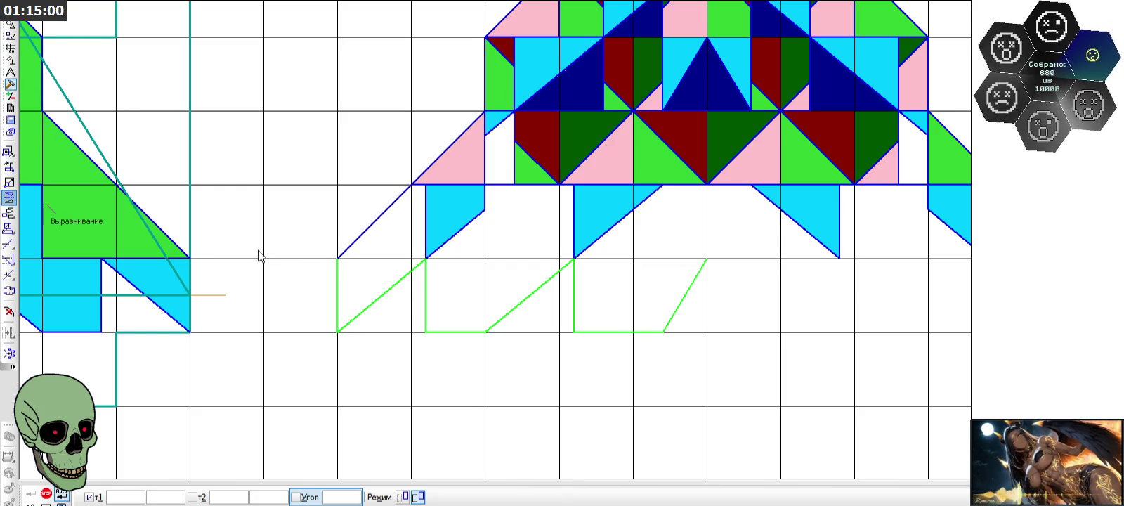
pyautogui.click(705, 260)
pyautogui.click(706, 279)
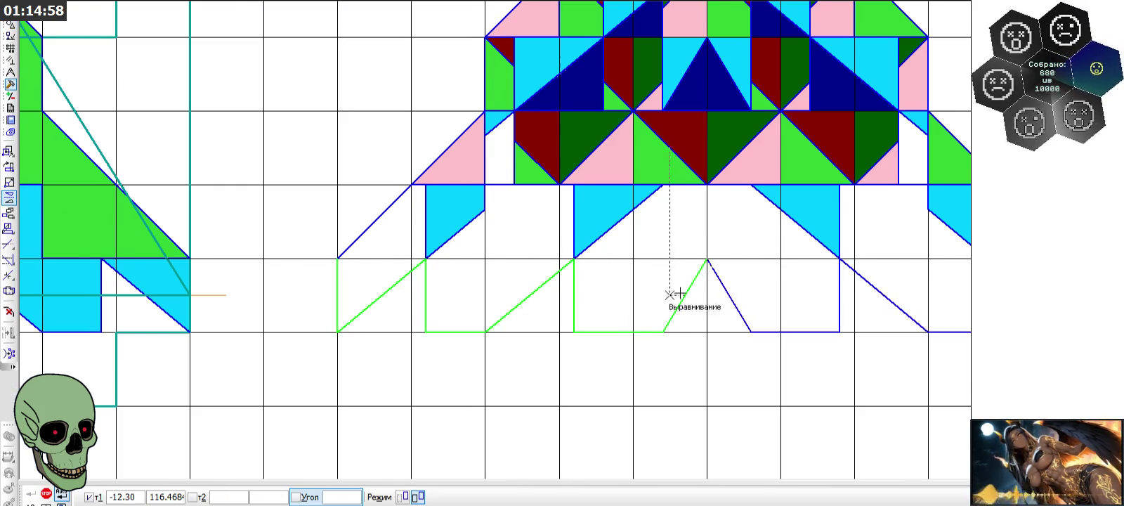
pyautogui.scroll(-1, 523, 281)
pyautogui.press('Escape')
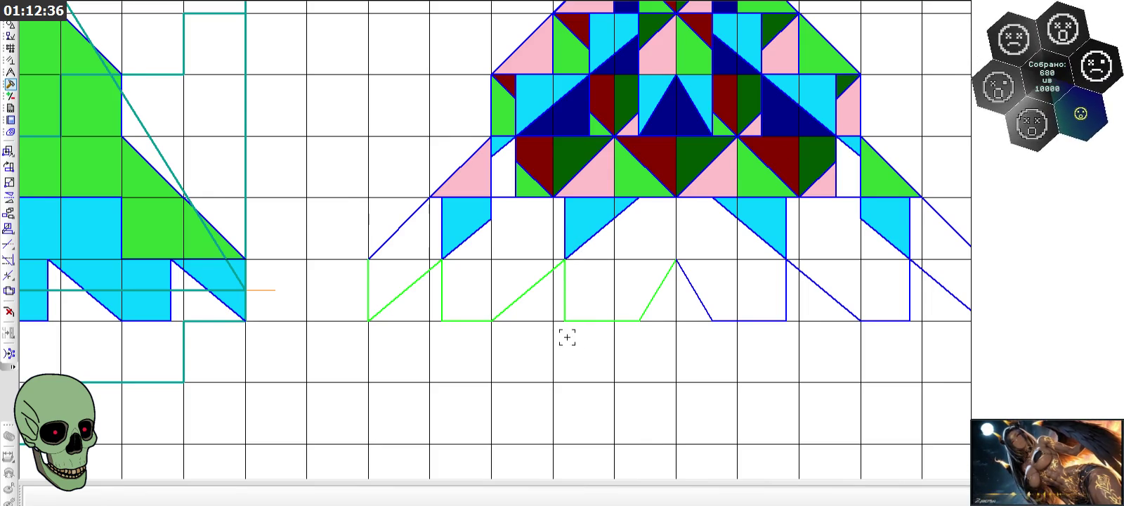
# - Leave the Mirror command with the mirrored zigzag lines kept below the fins
pyautogui.scroll(-3, 418, 316)
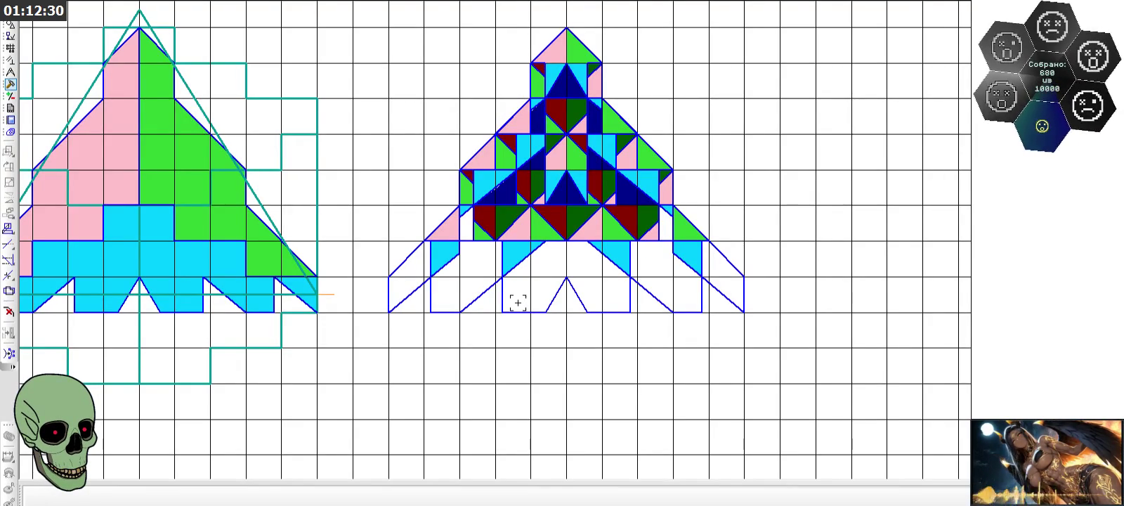
# - Zoom back in on the largest rocket copy and bring up the Geometry tools
pyautogui.scroll(-3, 518, 302)
pyautogui.scroll(-2, 518, 301)
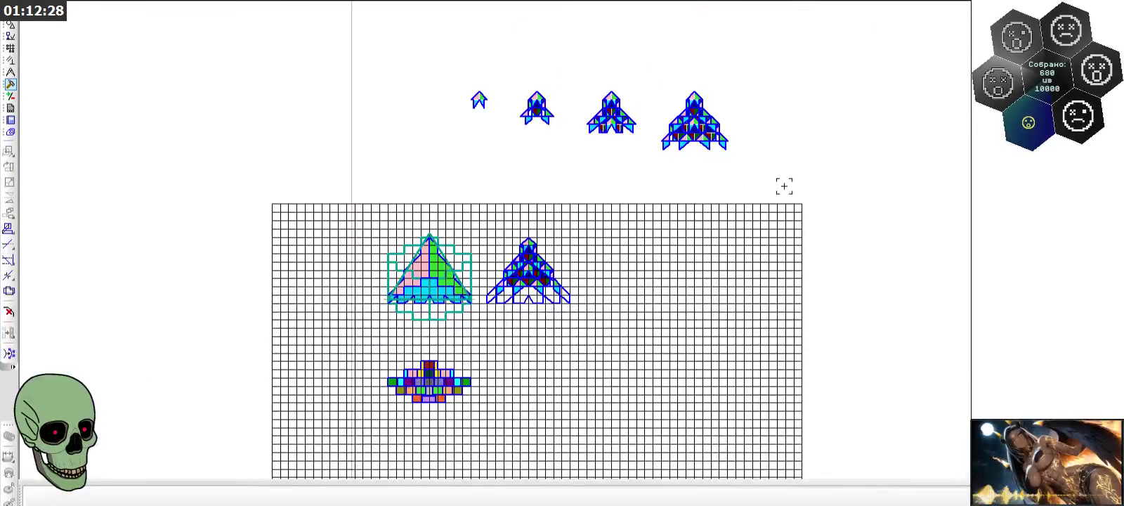
pyautogui.scroll(2, 723, 132)
pyautogui.scroll(2, 652, 113)
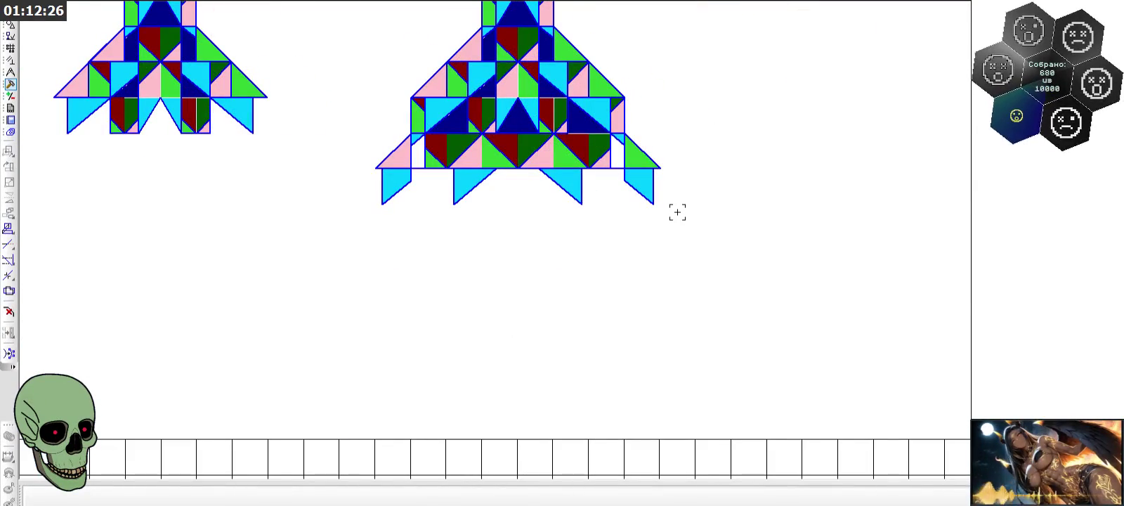
pyautogui.scroll(-1, 448, 149)
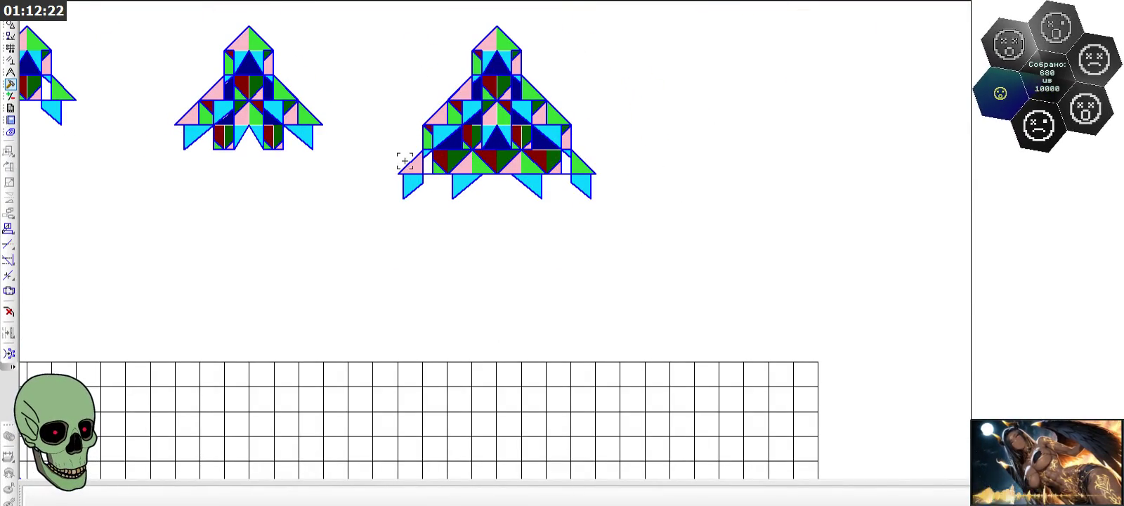
pyautogui.scroll(2, 505, 165)
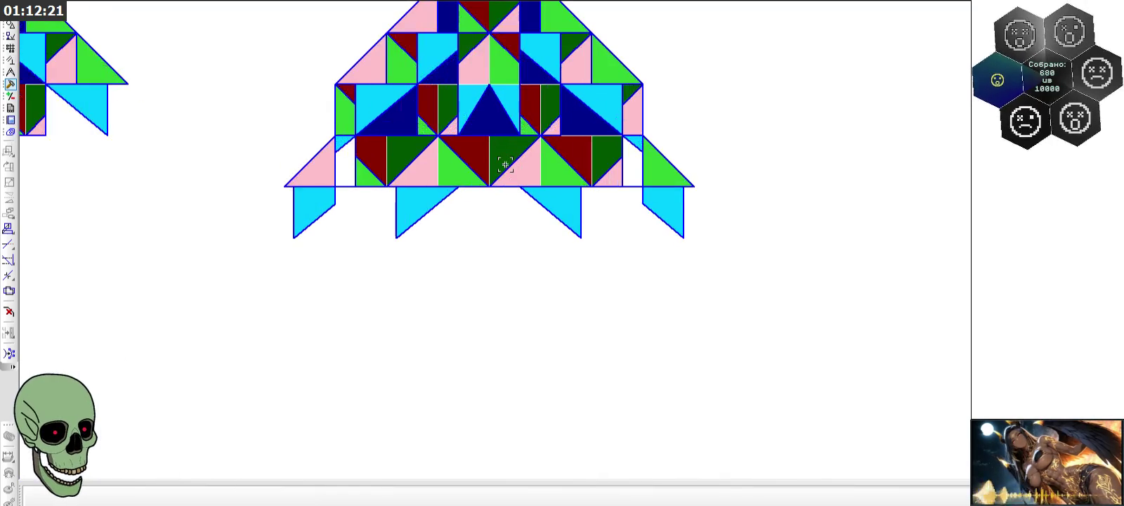
pyautogui.scroll(1, 436, 133)
pyautogui.scroll(1, 428, 130)
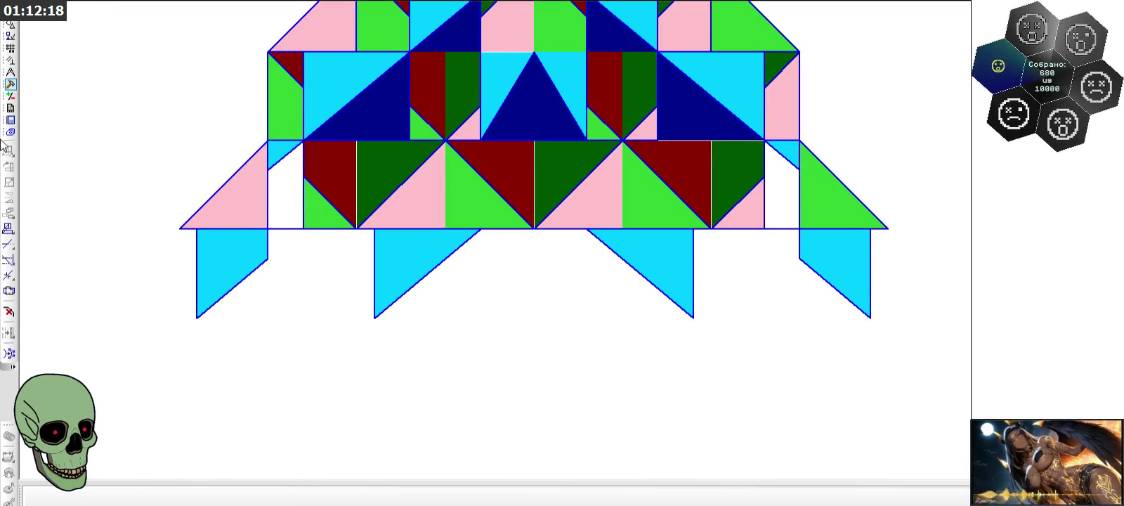
pyautogui.click(10, 24)
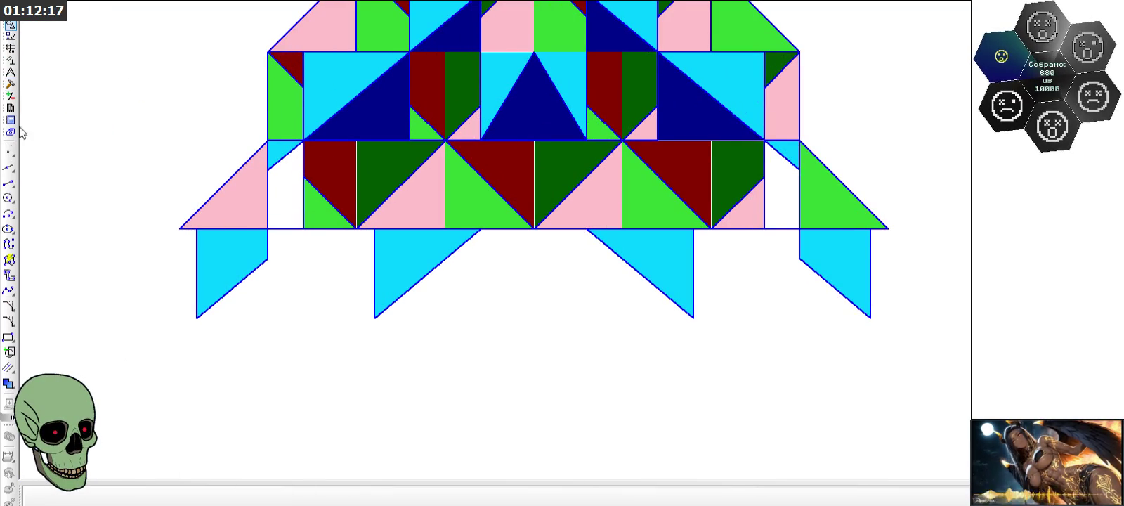
# - With the Line tool, draw a vertical segment straight down from the tier's vertex
pyautogui.click(9, 184)
pyautogui.click(445, 141)
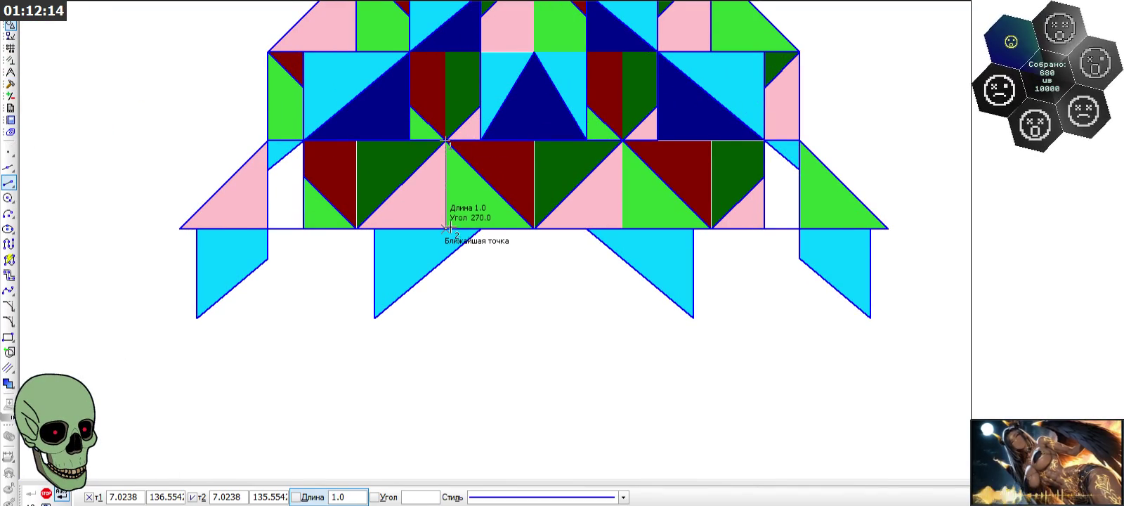
pyautogui.scroll(-1, 448, 222)
pyautogui.click(447, 223)
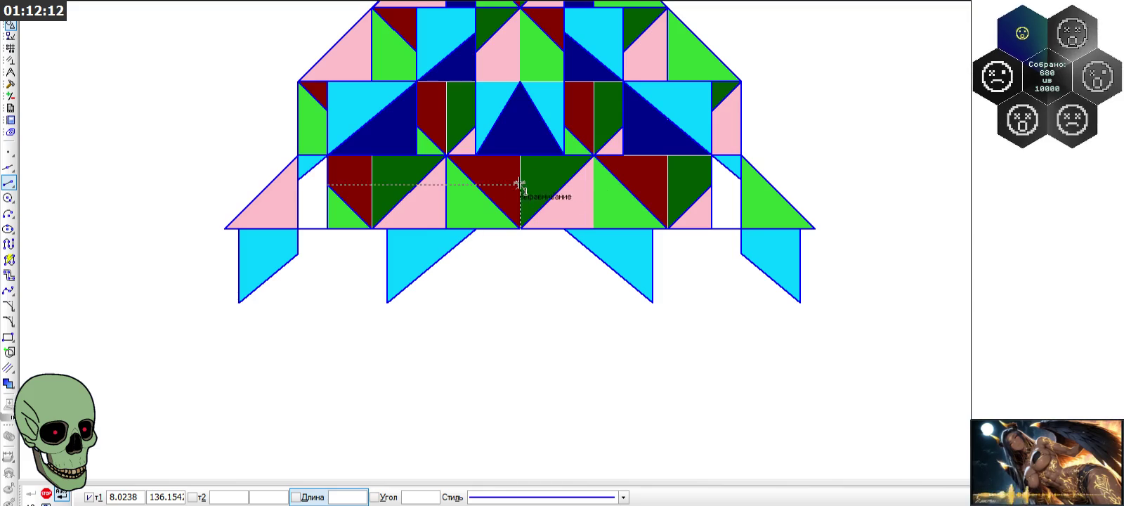
pyautogui.scroll(-1, 610, 281)
pyautogui.scroll(-1, 609, 281)
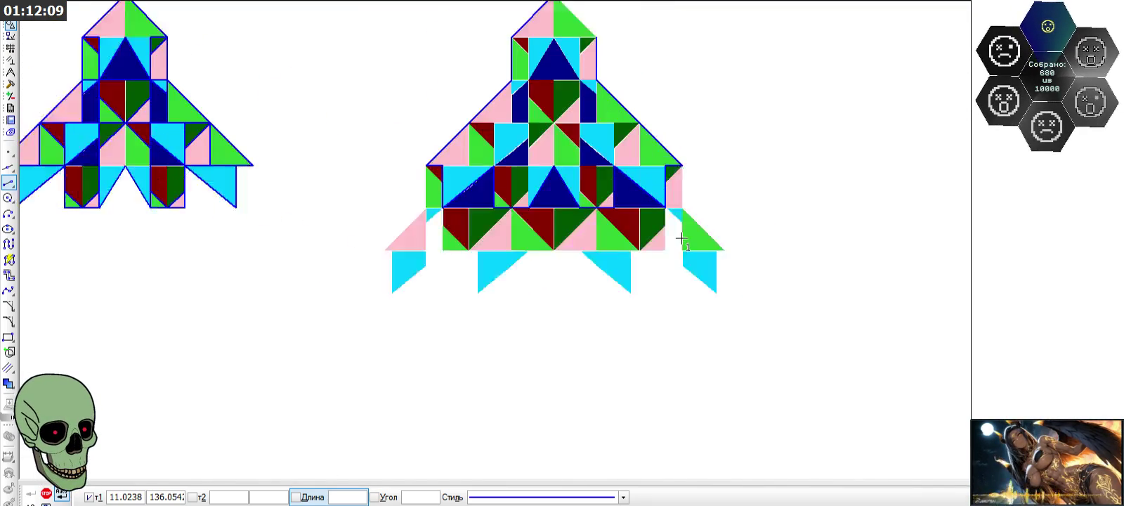
pyautogui.scroll(1, 678, 236)
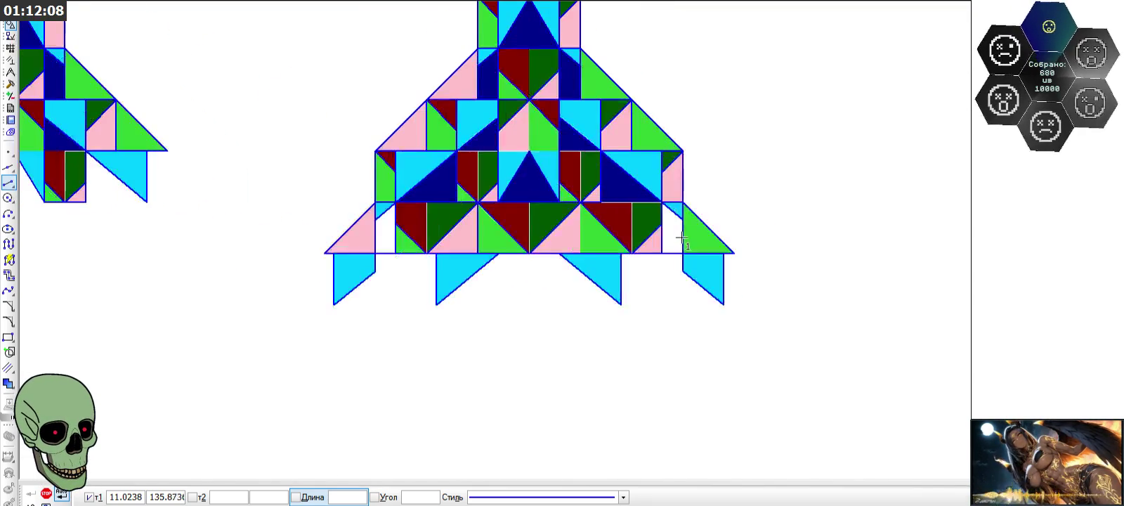
pyautogui.scroll(4, 404, 214)
# - Draw three more vertical lines joining upper vertices to the vertices or edges below
pyautogui.click(778, 192)
pyautogui.click(778, 298)
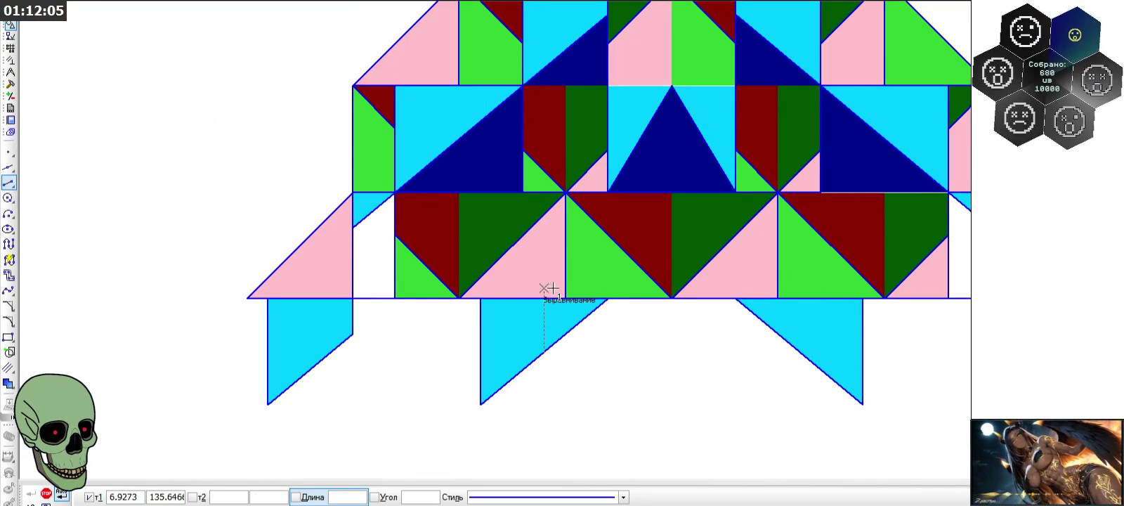
pyautogui.click(459, 297)
pyautogui.click(459, 191)
pyautogui.click(566, 86)
pyautogui.click(567, 191)
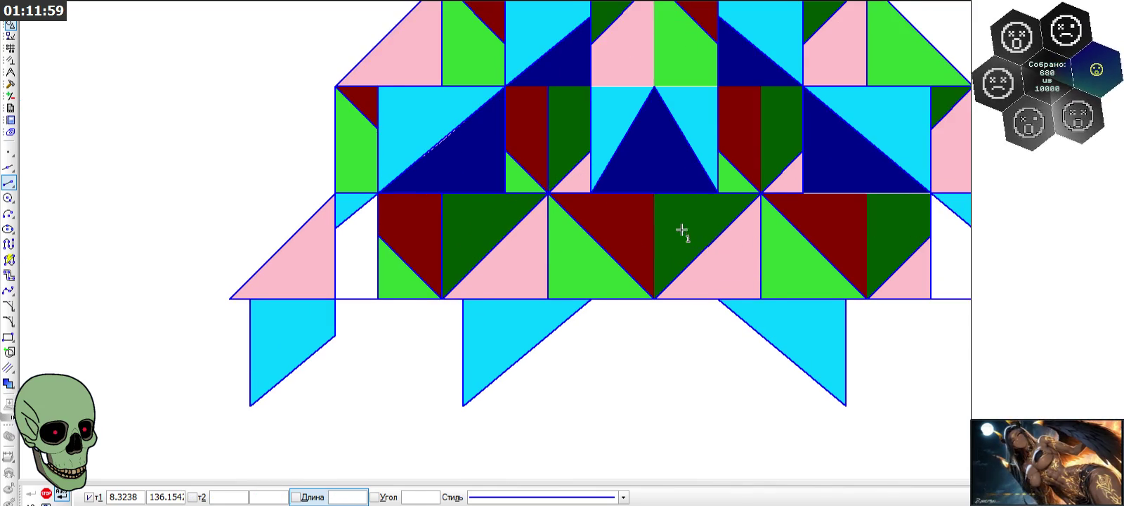
pyautogui.scroll(-1, 682, 232)
# - Add vertical lines from the tier's upper edge to the bottom edge, and one unit down from another vertex
pyautogui.click(659, 199)
pyautogui.click(660, 287)
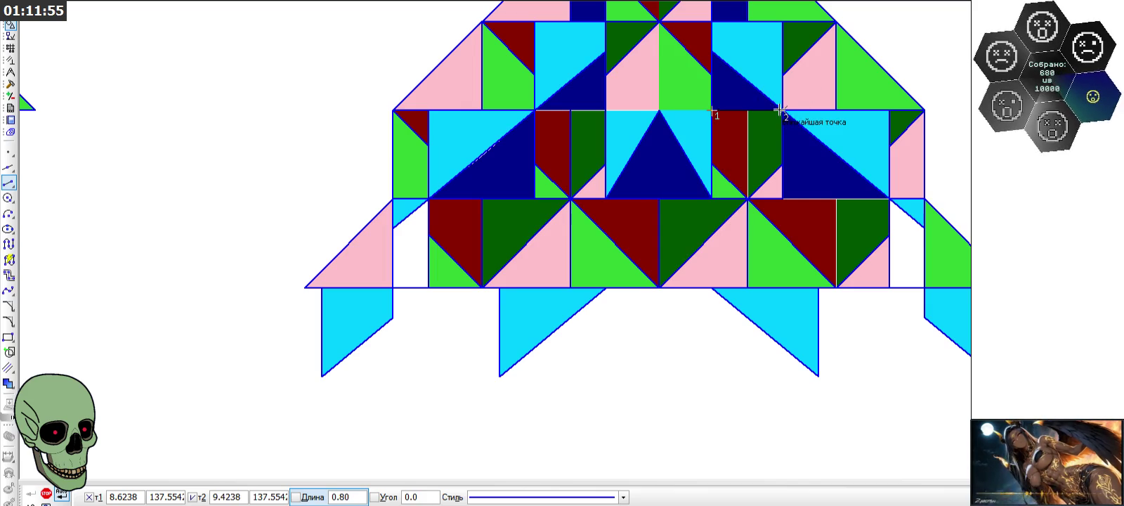
pyautogui.click(748, 111)
pyautogui.click(748, 196)
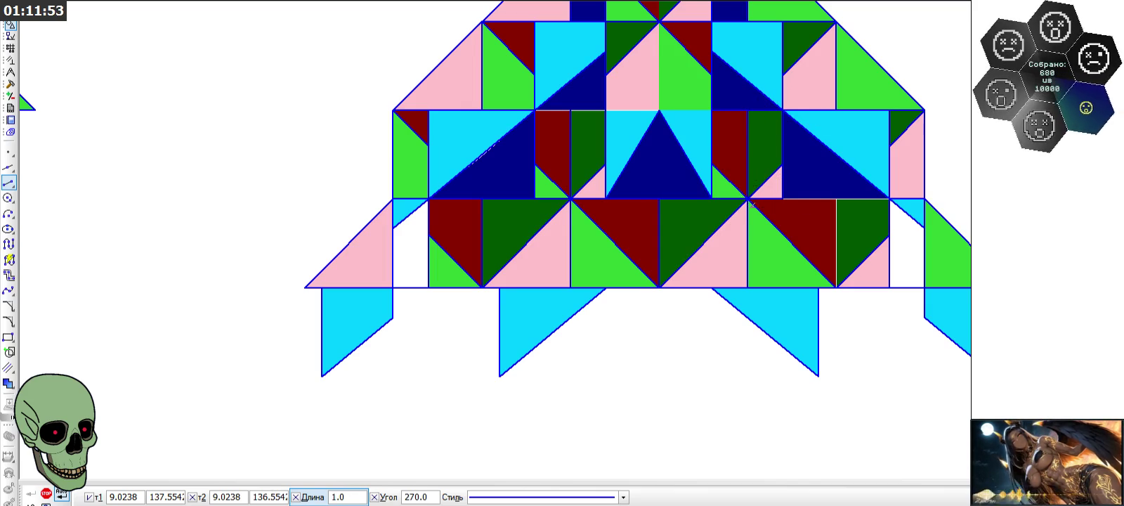
pyautogui.click(536, 111)
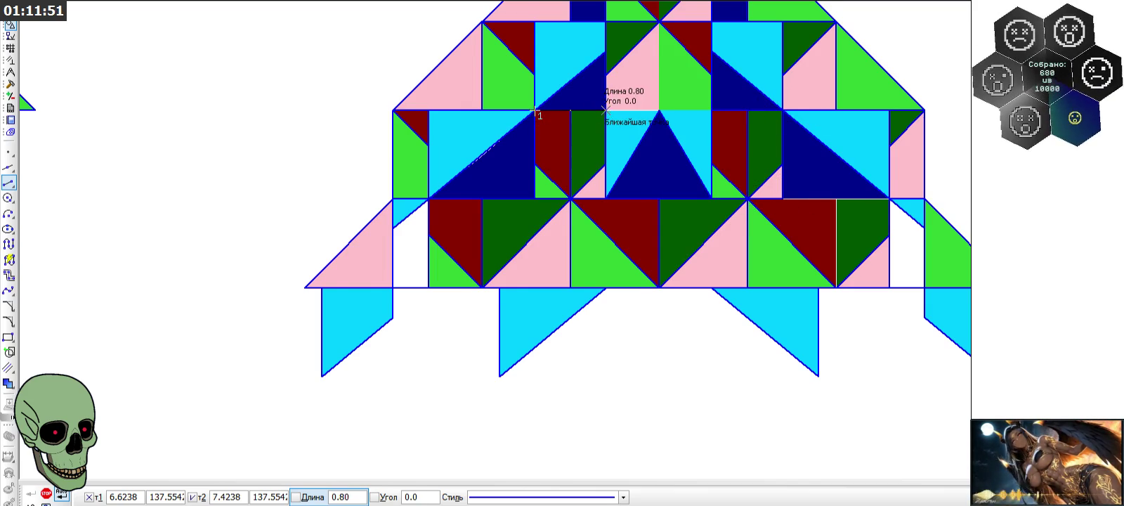
pyautogui.scroll(-2, 527, 181)
# - Draw a 1.20-unit horizontal line across a square and a vertical from its midpoint to the bottom edge
pyautogui.click(751, 199)
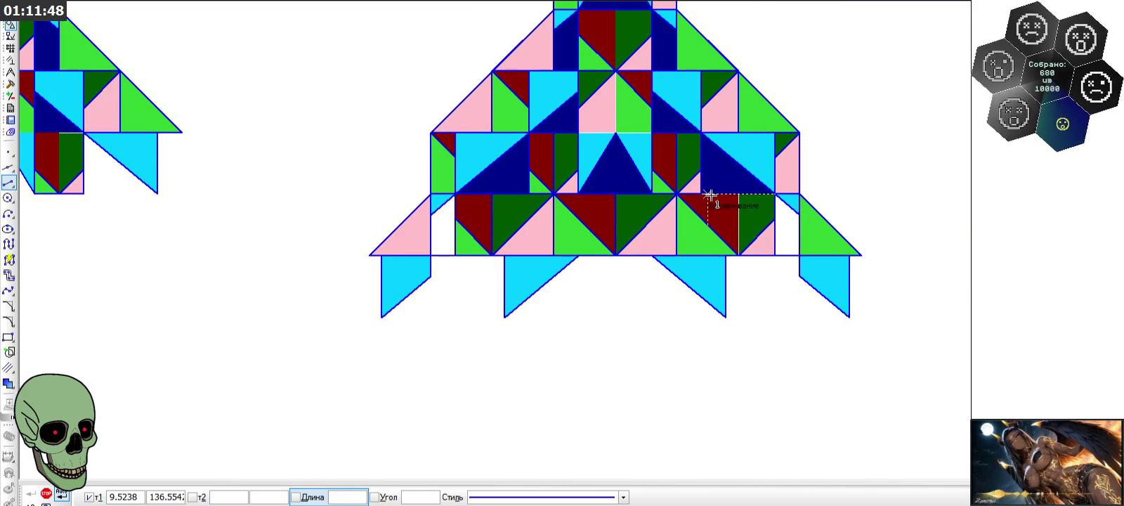
pyautogui.click(700, 194)
pyautogui.click(774, 193)
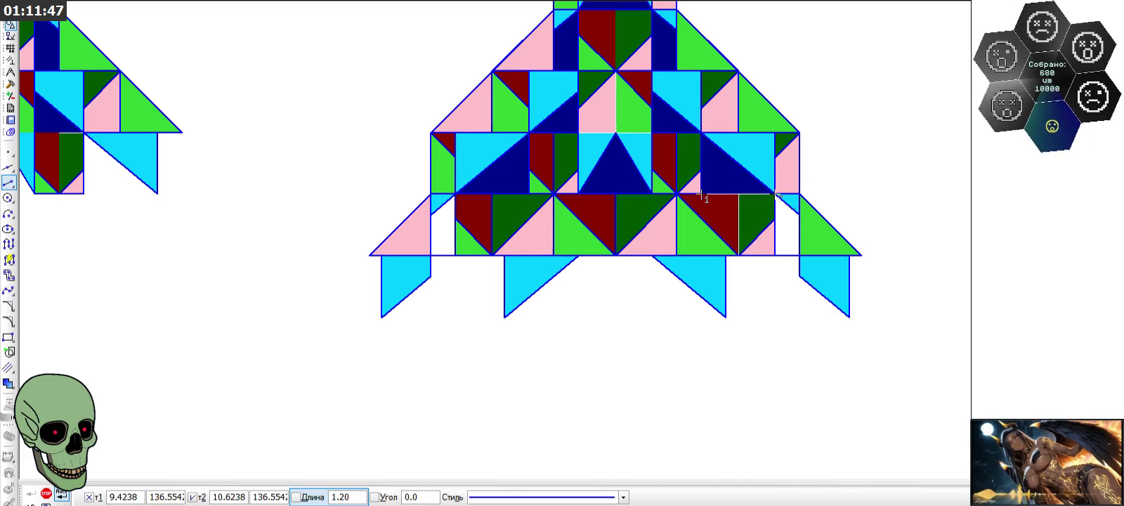
pyautogui.click(737, 194)
pyautogui.click(736, 254)
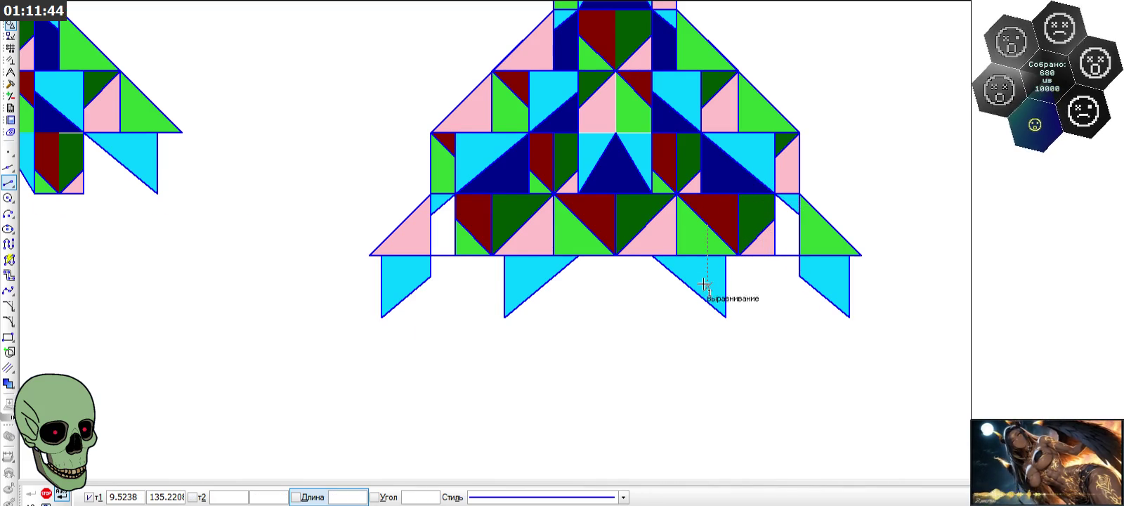
pyautogui.scroll(1, 615, 221)
pyautogui.scroll(2, 625, 182)
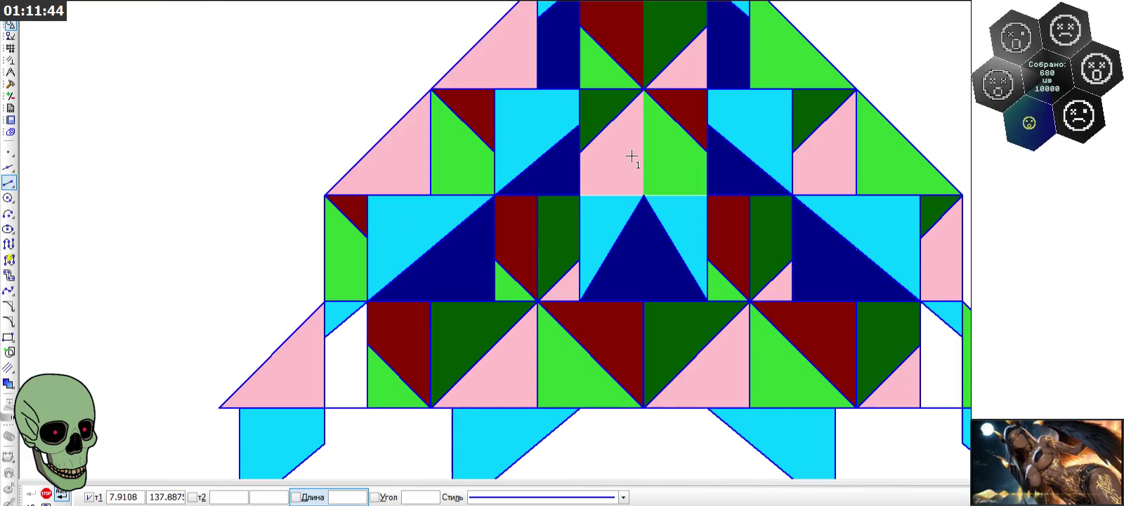
# - Draw another 1.20-unit horizontal line across a square and verticals from the upper vertex down to it
pyautogui.click(580, 194)
pyautogui.click(707, 194)
pyautogui.click(643, 90)
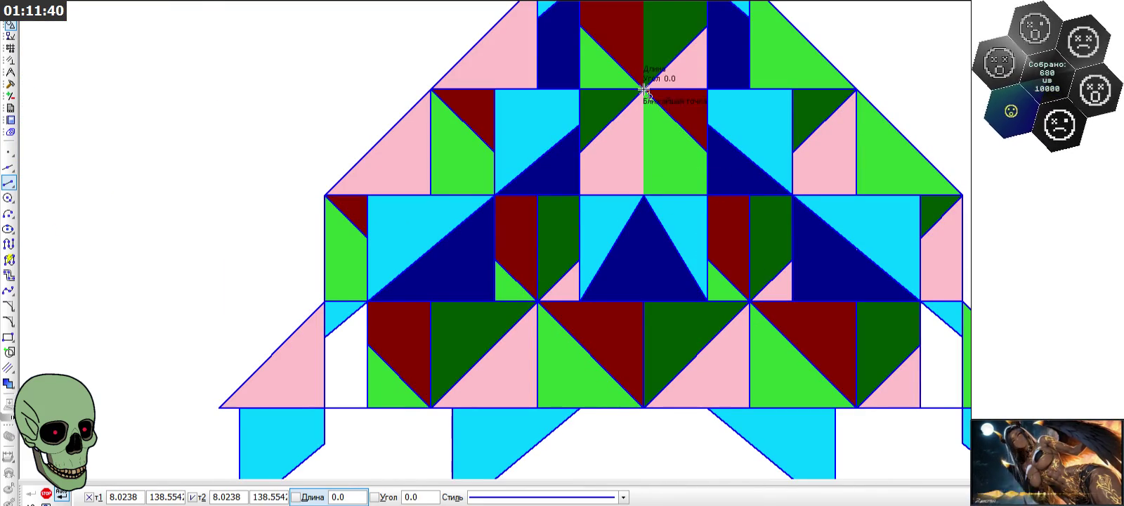
pyautogui.click(643, 195)
pyautogui.scroll(-2, 615, 257)
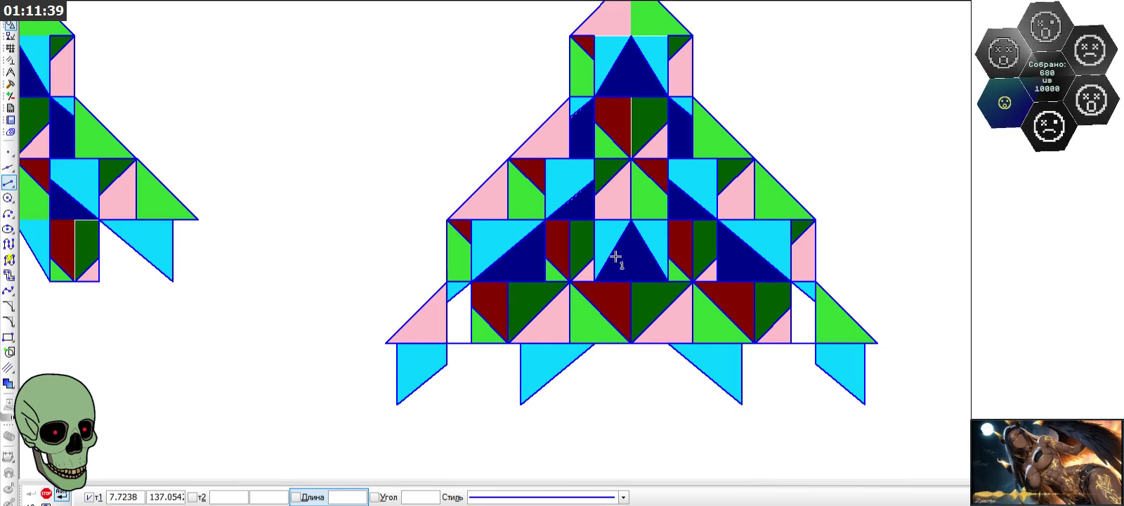
pyautogui.click(630, 97)
pyautogui.click(632, 154)
pyautogui.scroll(-1, 632, 155)
pyautogui.scroll(1, 618, 106)
# - Draw a horizontal line across the top square and a vertical from the rocket's apex to the blue triangle's tip
pyautogui.click(593, 35)
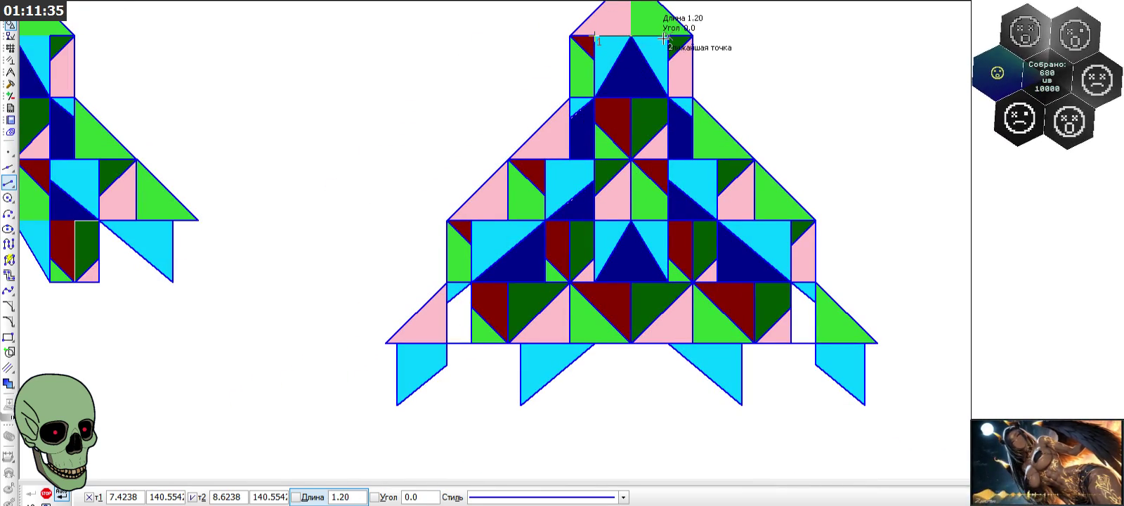
pyautogui.click(660, 35)
pyautogui.scroll(-1, 660, 35)
pyautogui.scroll(1, 618, 105)
pyautogui.scroll(1, 609, 19)
pyautogui.click(611, 20)
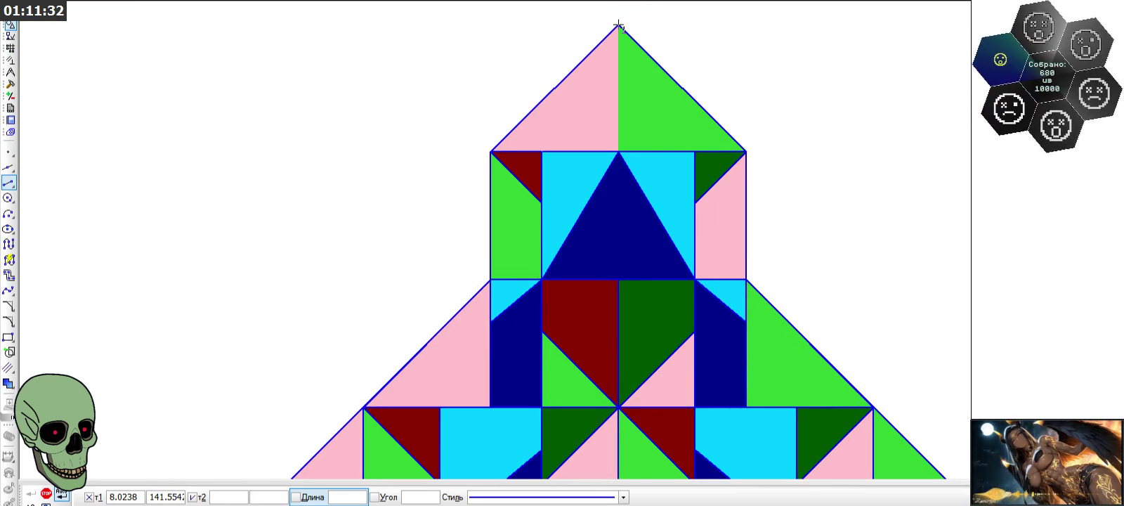
pyautogui.click(617, 147)
pyautogui.scroll(-1, 617, 147)
pyautogui.scroll(-1, 613, 137)
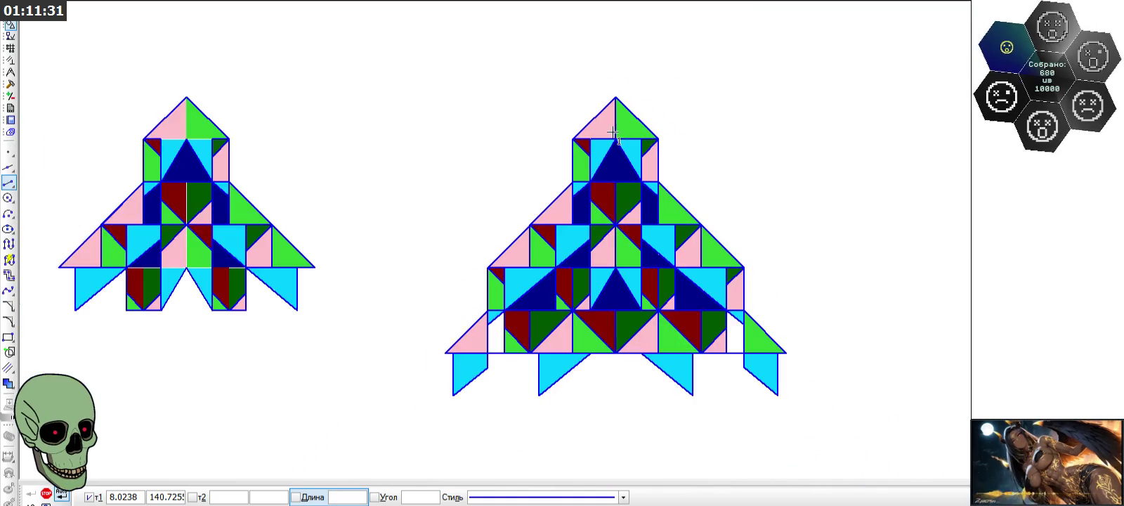
pyautogui.scroll(-1, 647, 152)
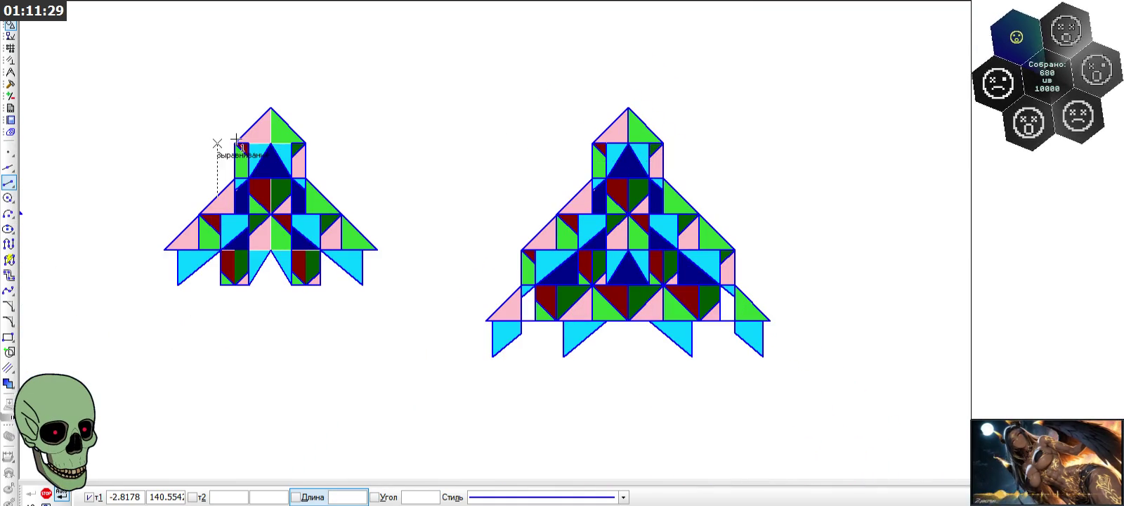
pyautogui.scroll(2, 170, 173)
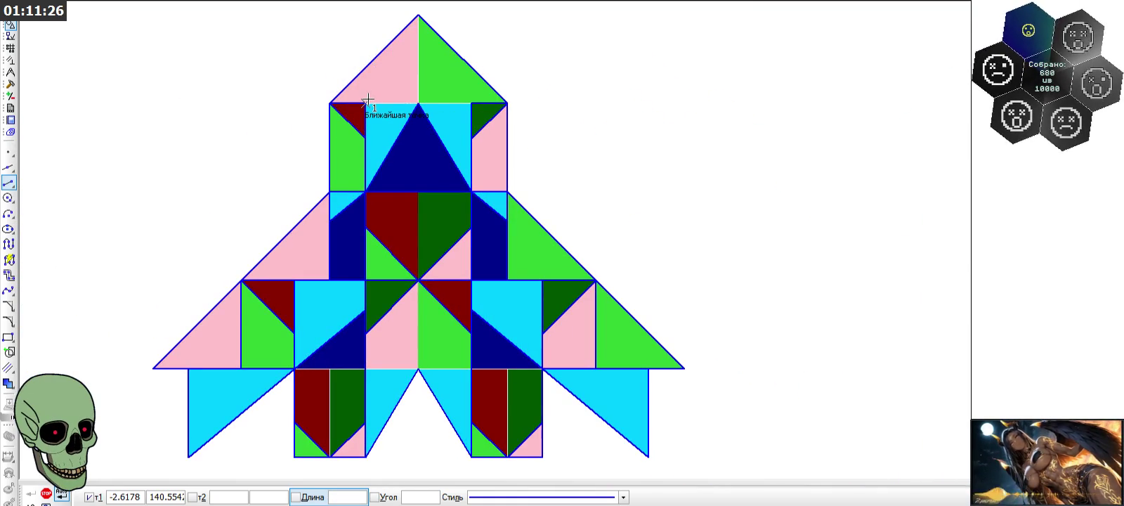
# - On the left rocket, draw a line along its top edge and a vertical from apex to blue triangle tip
pyautogui.click(367, 101)
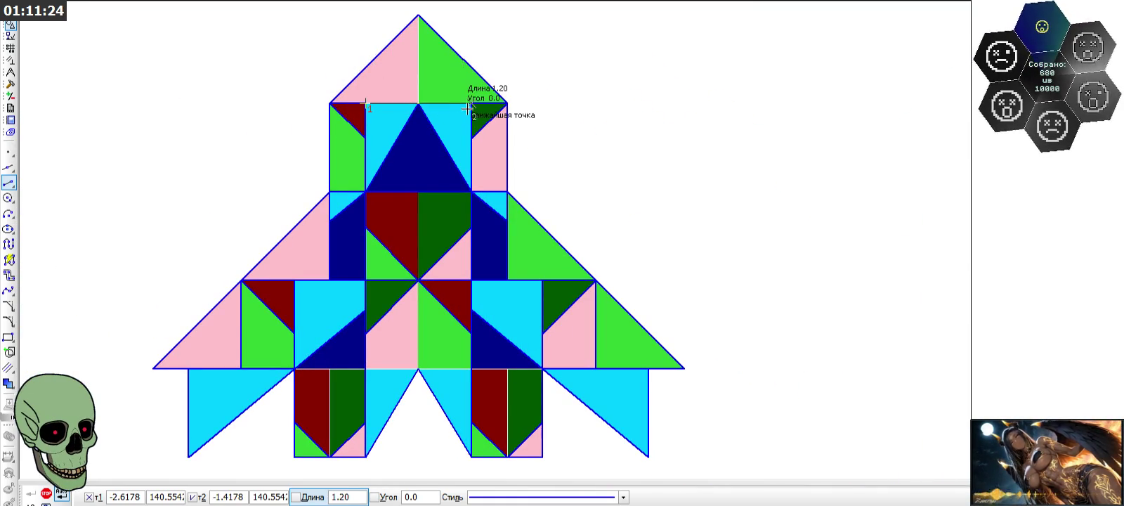
pyautogui.click(471, 103)
pyautogui.click(419, 17)
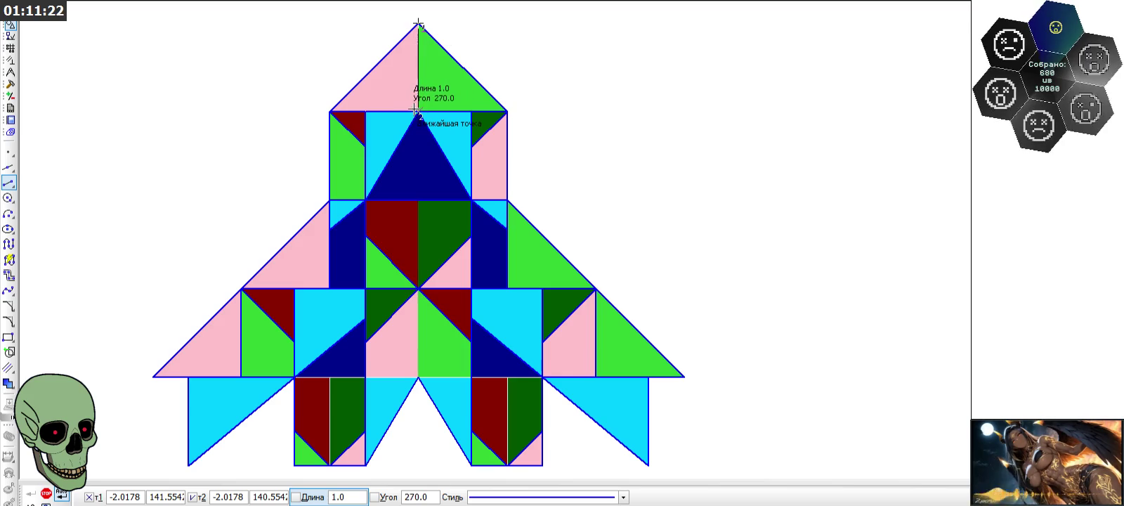
pyautogui.click(418, 104)
# - Draw the vertical dividing line from the tile corner between the central dark red and dark green tiles
pyautogui.scroll(-3, 463, 69)
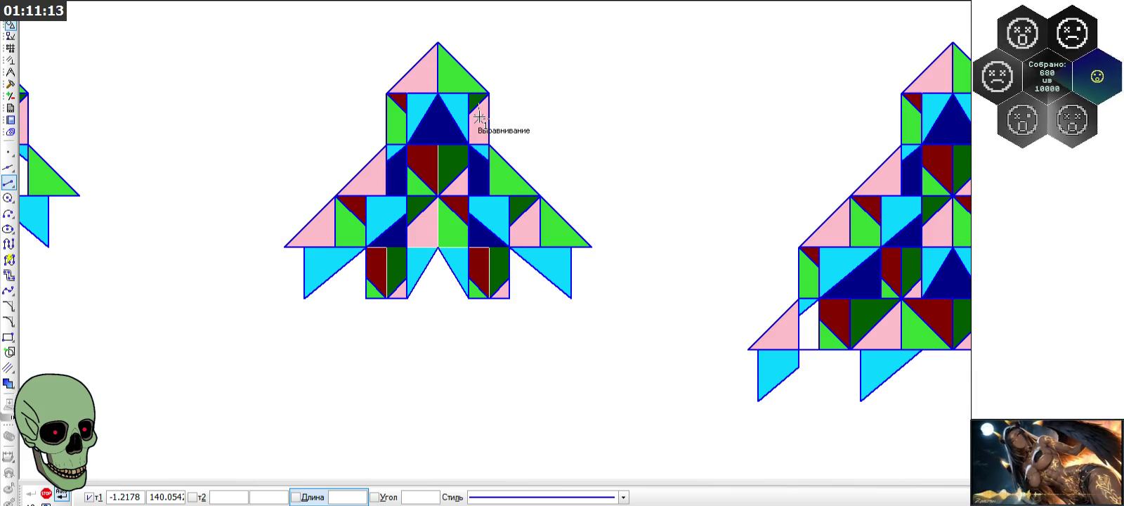
pyautogui.scroll(3, 355, 149)
pyautogui.scroll(-1, 523, 144)
pyautogui.click(527, 141)
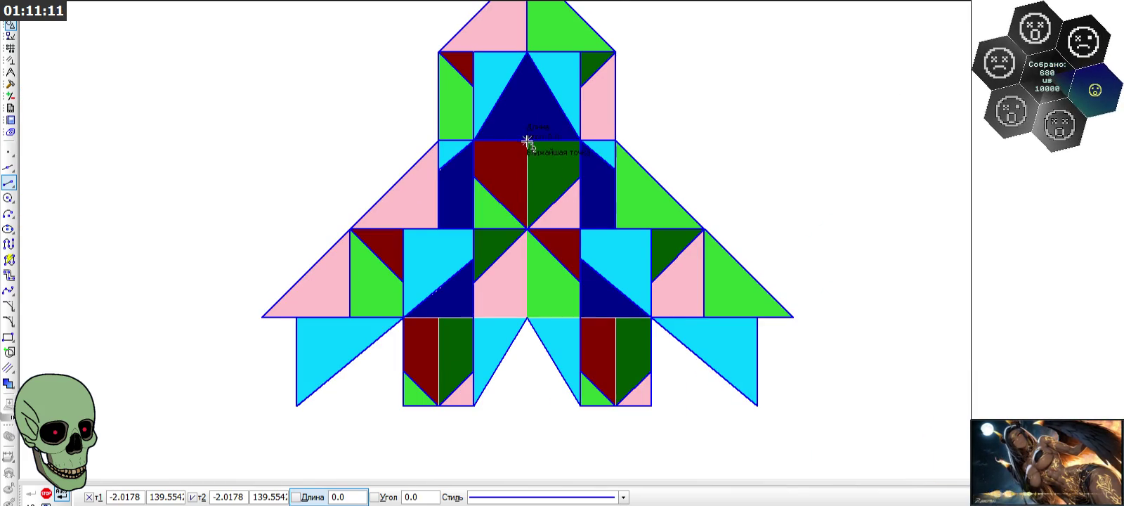
pyautogui.click(527, 228)
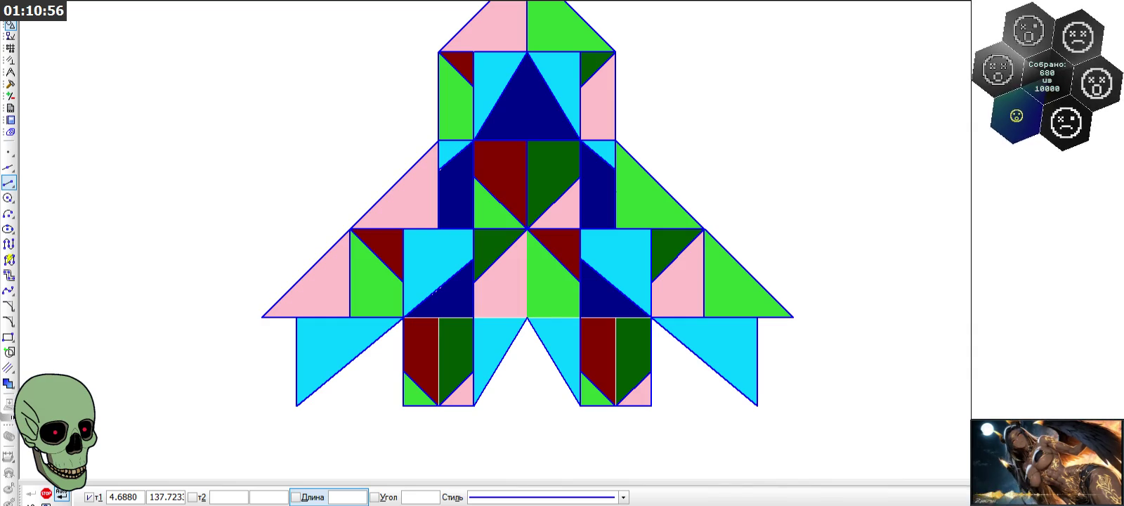
# - After cancelling misplaced starts, draw the vertical line from the right block's top corner down the dark tiles
pyautogui.scroll(-2, 664, 169)
pyautogui.scroll(3, 476, 261)
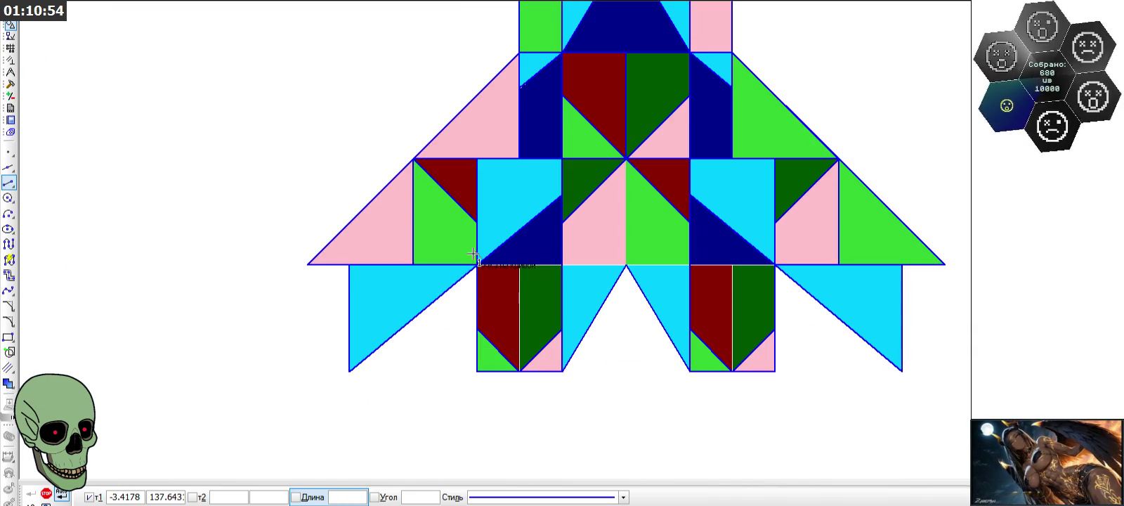
pyautogui.click(476, 261)
pyautogui.press('Escape')
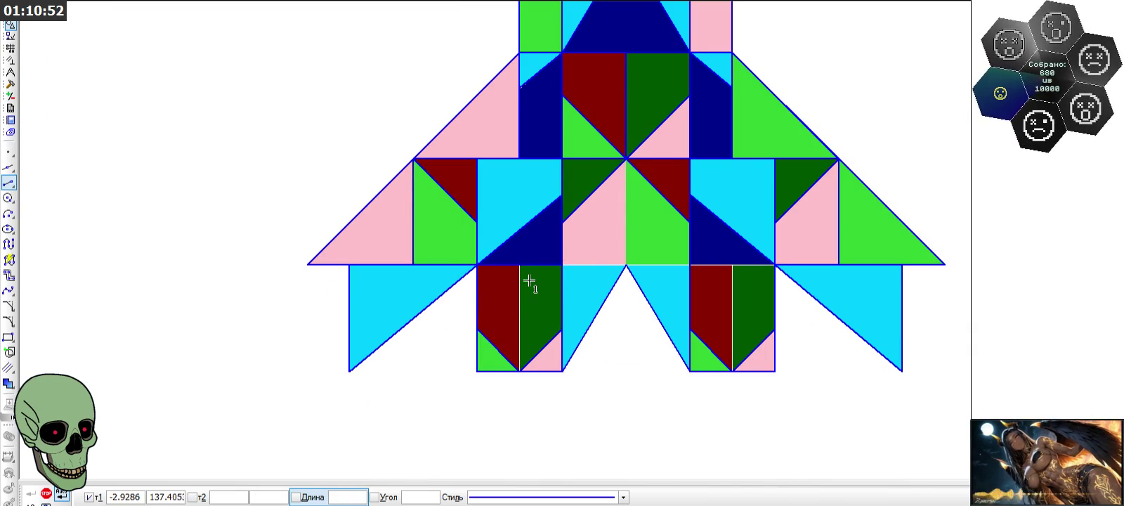
pyautogui.click(521, 266)
pyautogui.press('Escape')
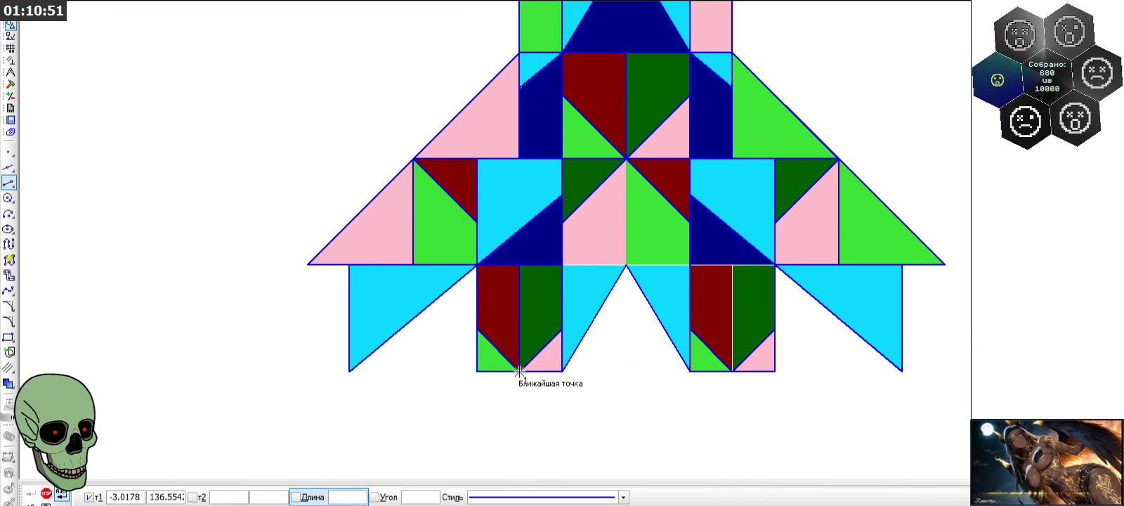
pyautogui.click(562, 265)
pyautogui.press('Escape')
pyautogui.click(688, 265)
pyautogui.press('Escape')
pyautogui.click(732, 265)
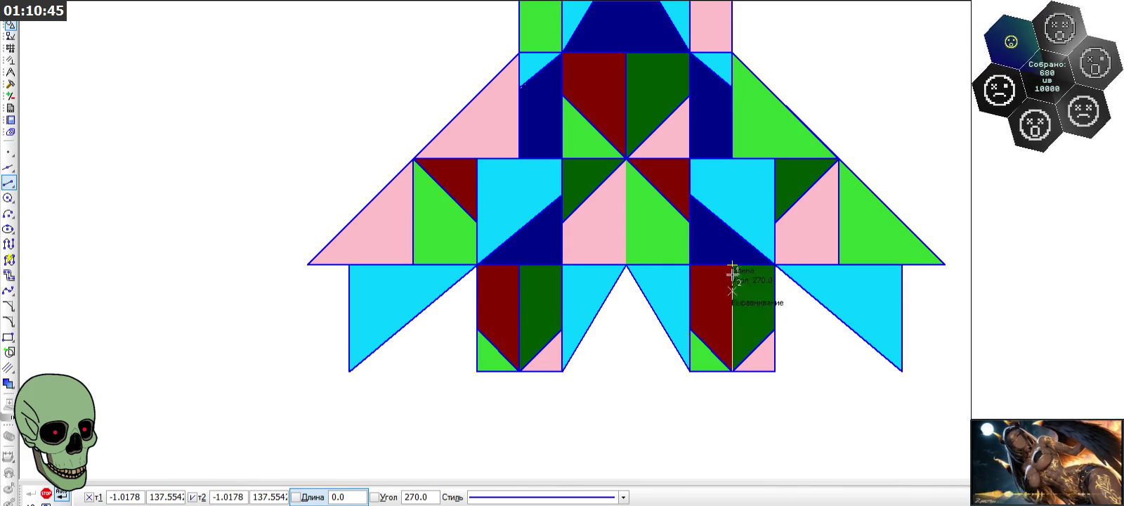
pyautogui.click(728, 366)
pyautogui.scroll(-2, 592, 320)
pyautogui.scroll(-2, 392, 202)
pyautogui.scroll(2, 188, 200)
pyautogui.scroll(2, 300, 205)
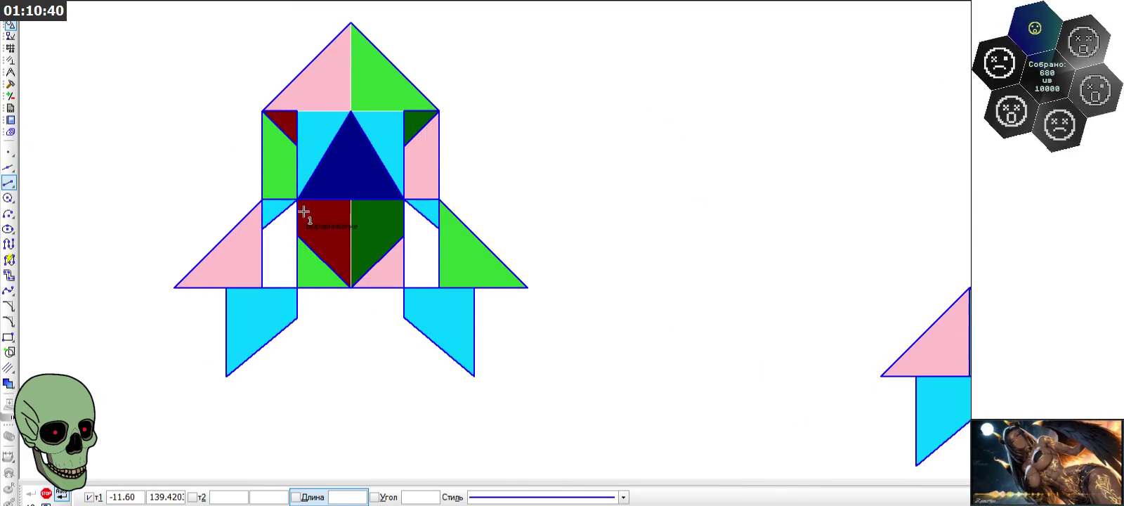
# - Draw a vertical line down from an apex, a horizontal line between corners, and a vertical up to the triangle apex
pyautogui.click(351, 201)
pyautogui.click(351, 288)
pyautogui.scroll(-1, 382, 170)
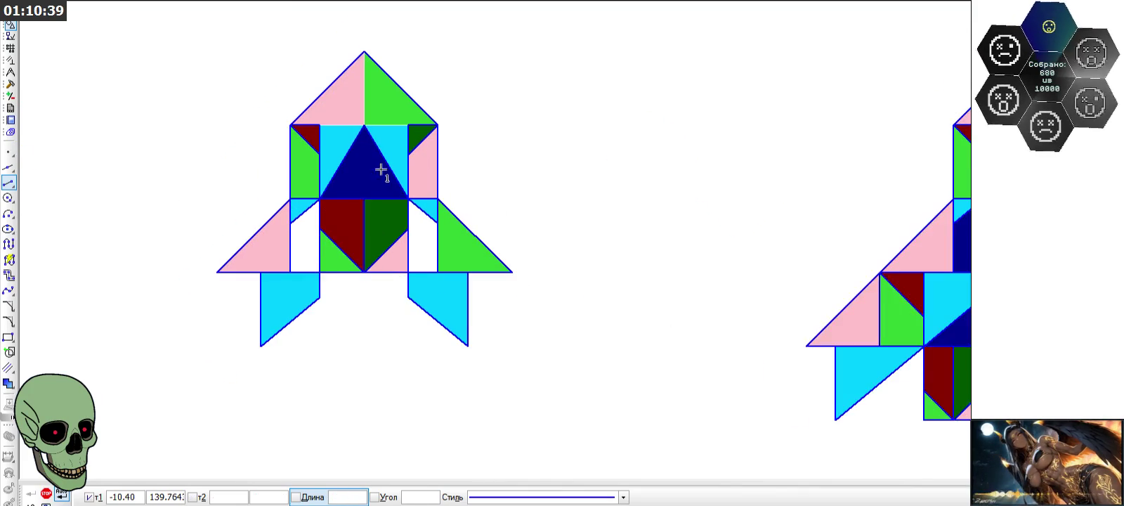
pyautogui.scroll(4, 275, 136)
pyautogui.click(492, 157)
pyautogui.click(713, 157)
pyautogui.click(603, 157)
pyautogui.scroll(-1, 584, 228)
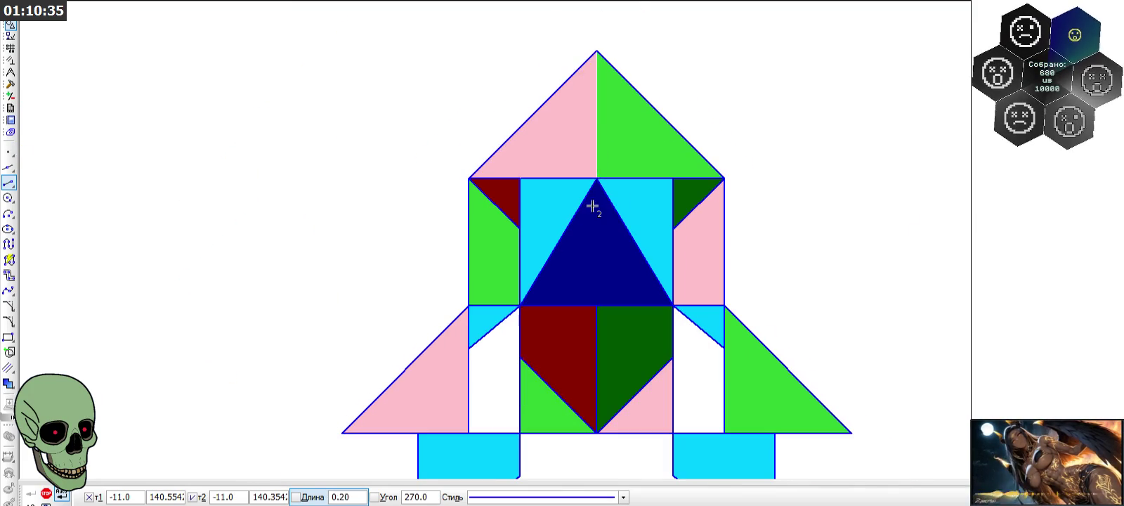
pyautogui.click(597, 52)
pyautogui.scroll(-1, 602, 118)
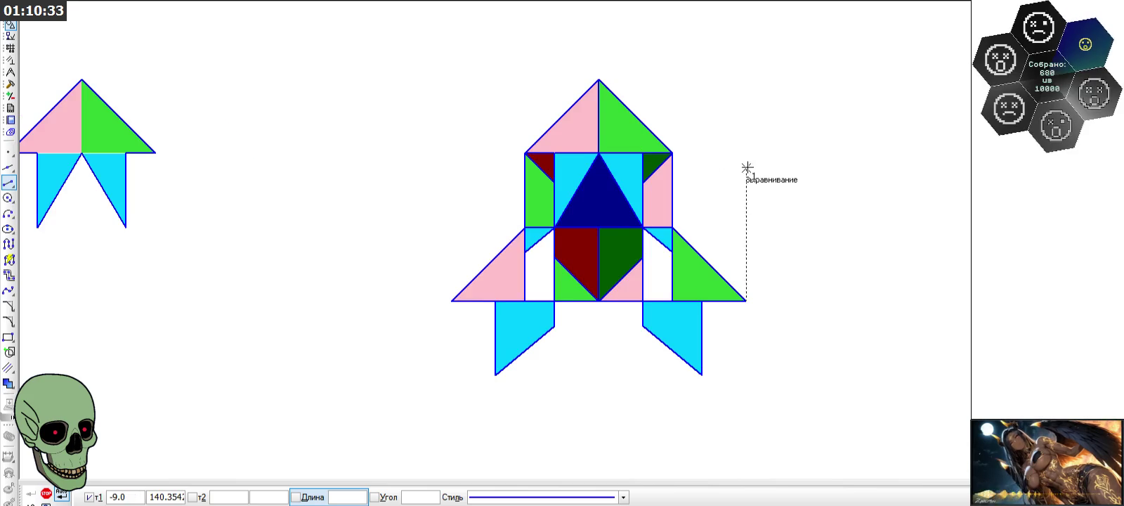
pyautogui.scroll(-1, 747, 167)
pyautogui.scroll(2, 344, 141)
# - Draw a line across the small rocket from its corner, then end the Line command
pyautogui.click(334, 173)
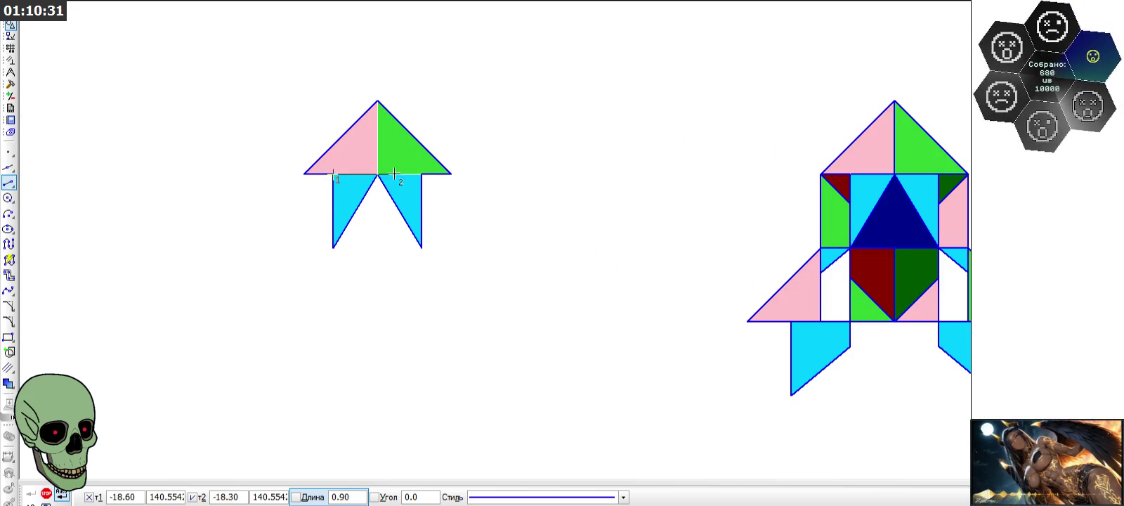
pyautogui.click(424, 171)
pyautogui.scroll(-3, 201, 125)
pyautogui.scroll(-1, 201, 126)
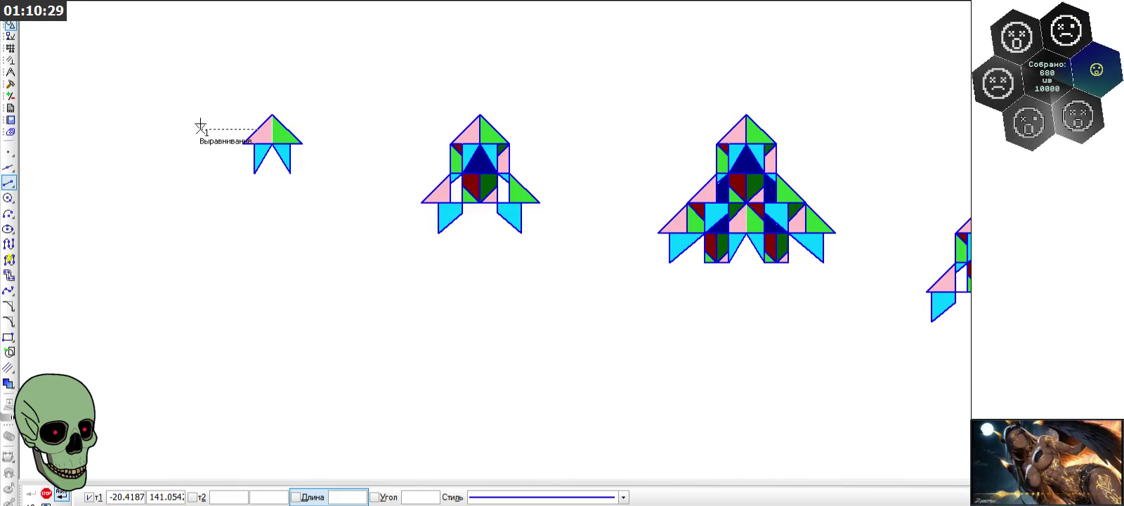
pyautogui.scroll(-2, 200, 126)
pyautogui.scroll(1, 935, 190)
pyautogui.scroll(2, 936, 190)
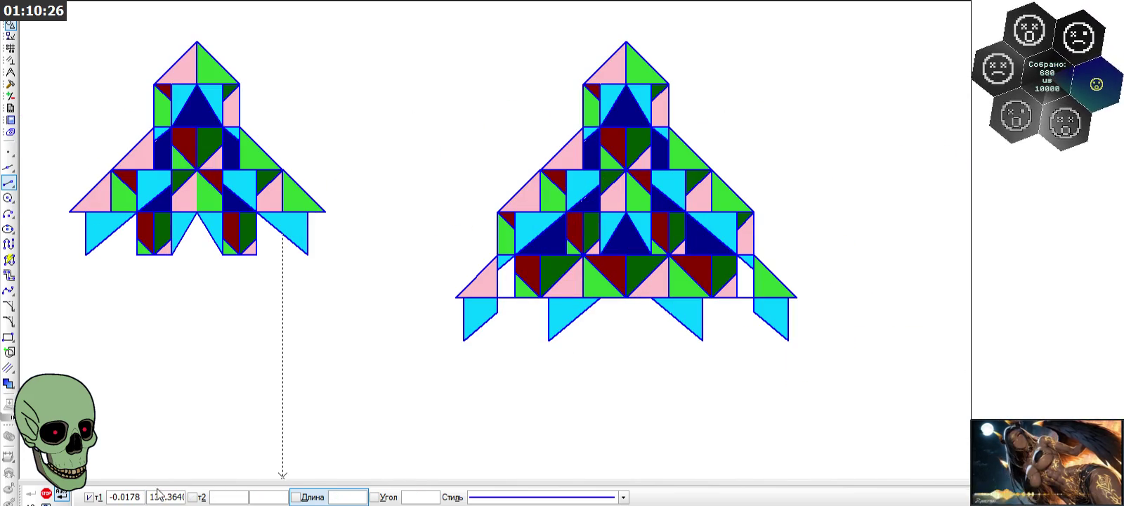
pyautogui.click(45, 493)
pyautogui.scroll(-3, 603, 144)
pyautogui.scroll(-3, 605, 134)
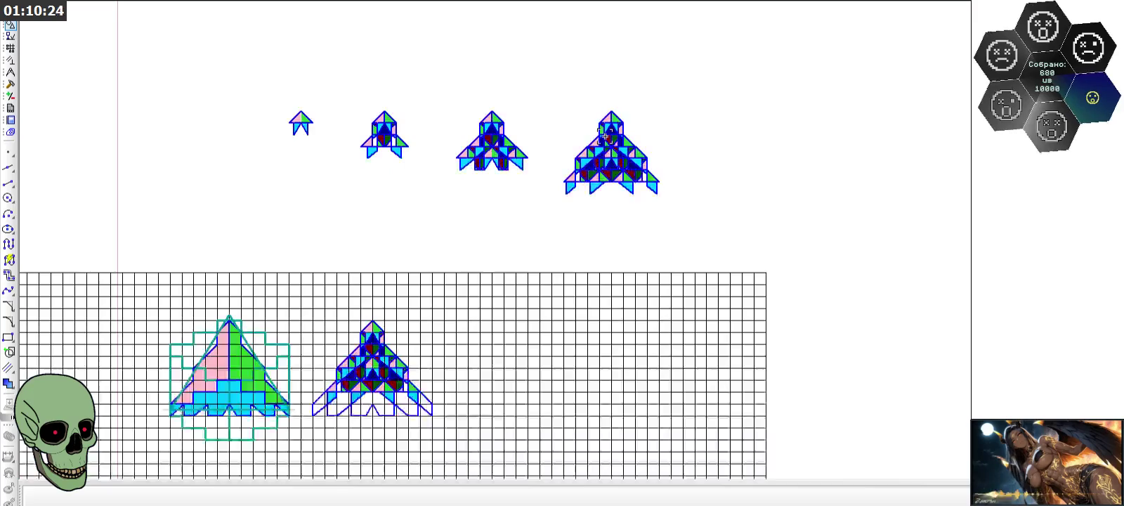
# - Draw a line between the cyan tile corners and a vertical line down from the nose apex
pyautogui.scroll(2, 339, 381)
pyautogui.scroll(1, 358, 316)
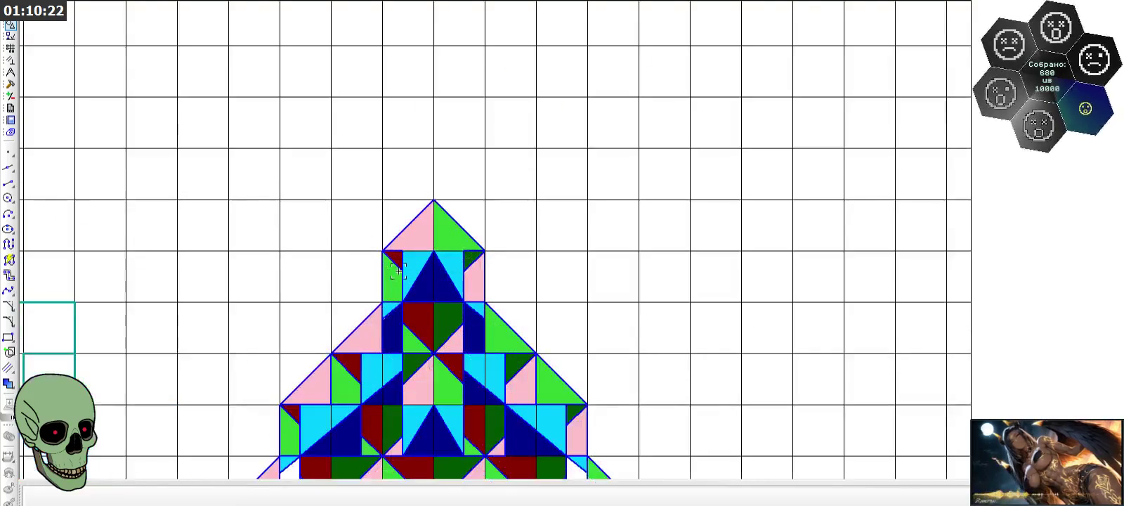
pyautogui.scroll(2, 383, 264)
pyautogui.click(9, 183)
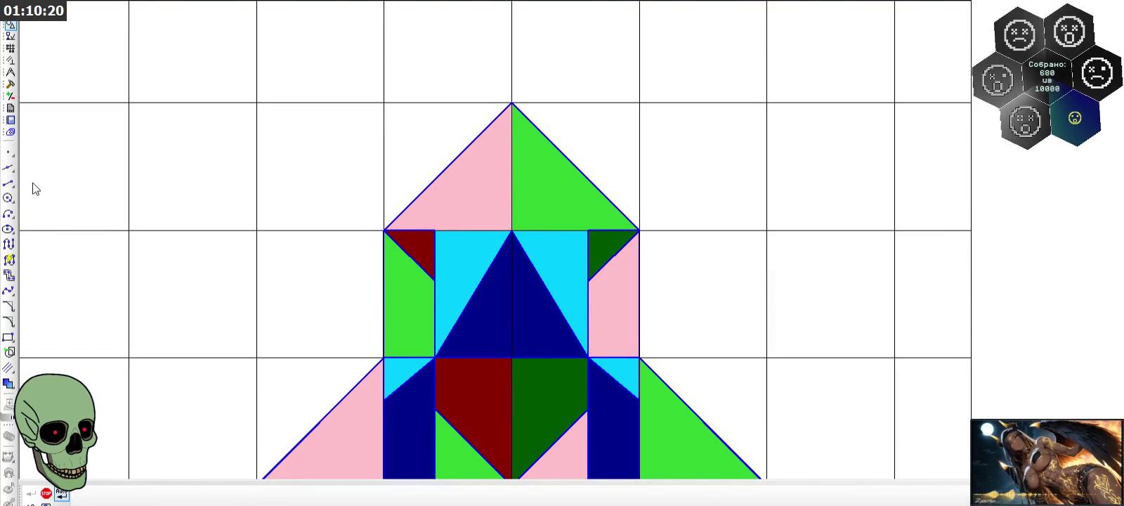
pyautogui.click(434, 230)
pyautogui.click(587, 230)
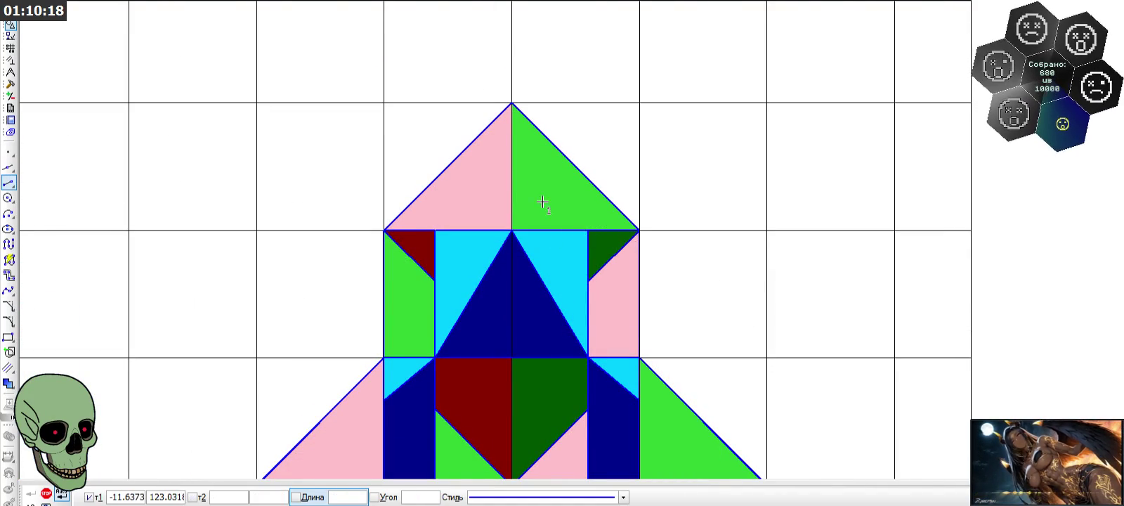
pyautogui.click(511, 103)
pyautogui.click(514, 213)
# - Add two long vertical dividing lines through the upper tiles of the rocket
pyautogui.scroll(-2, 533, 28)
pyautogui.scroll(3, 505, 208)
pyautogui.scroll(3, 549, 219)
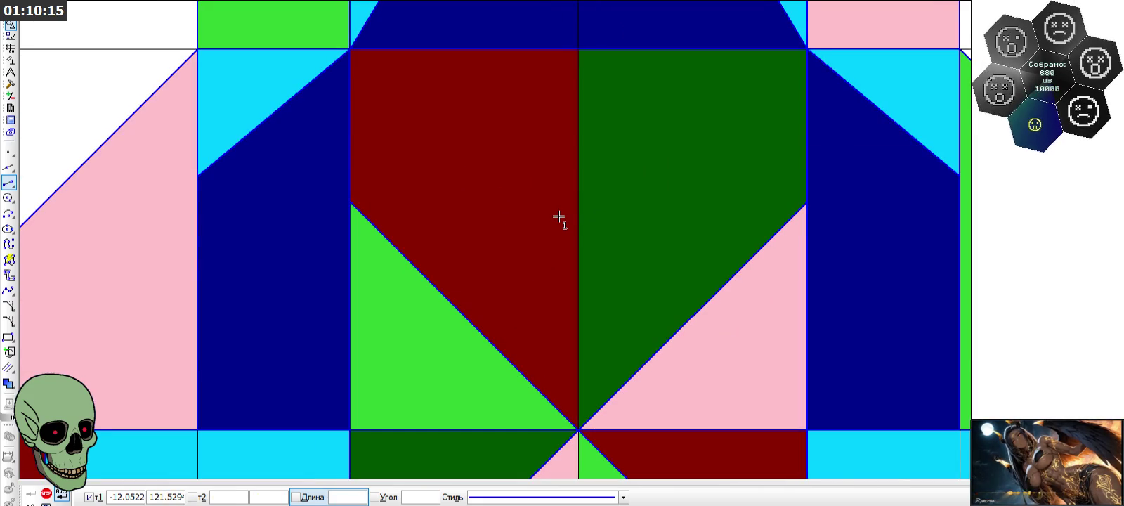
pyautogui.click(578, 49)
pyautogui.click(578, 429)
pyautogui.scroll(-1, 592, 233)
pyautogui.scroll(-2, 597, 118)
pyautogui.scroll(-2, 596, 118)
pyautogui.scroll(3, 600, 283)
pyautogui.click(592, 323)
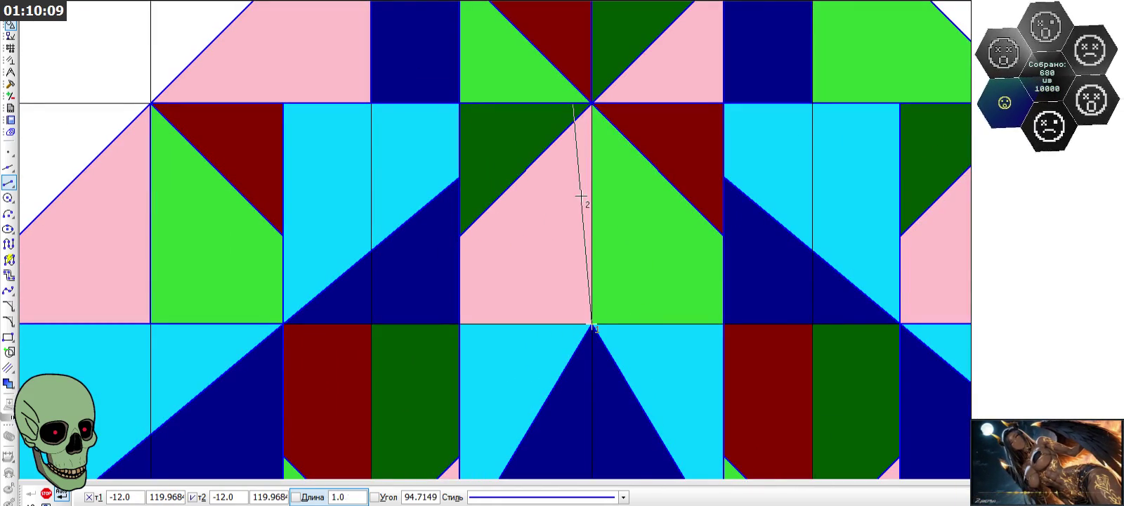
pyautogui.click(592, 104)
# - Draw three more vertical dividers between tile vertices in the middle tier
pyautogui.scroll(-2, 562, 123)
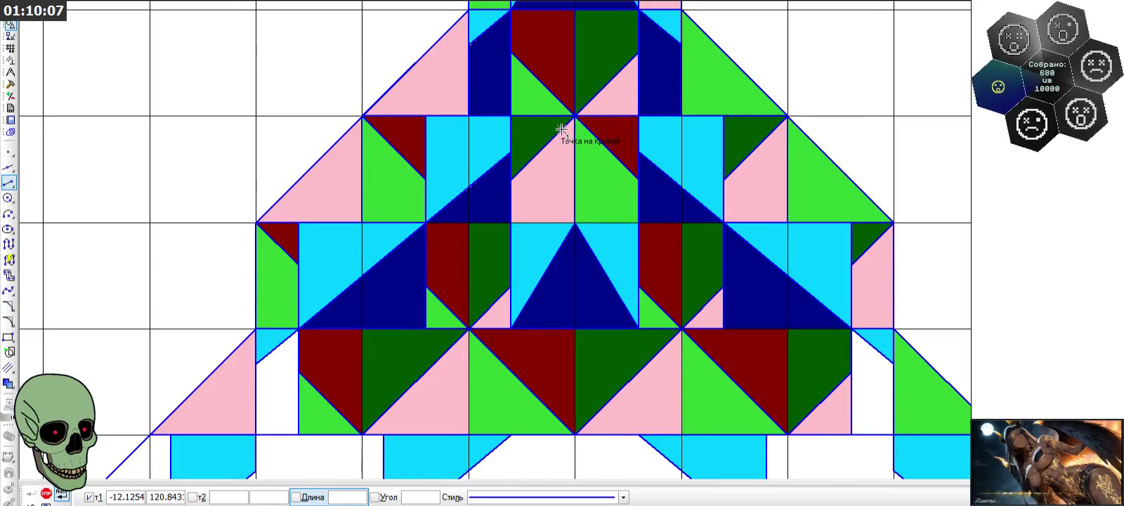
pyautogui.click(469, 327)
pyautogui.click(469, 224)
pyautogui.click(681, 223)
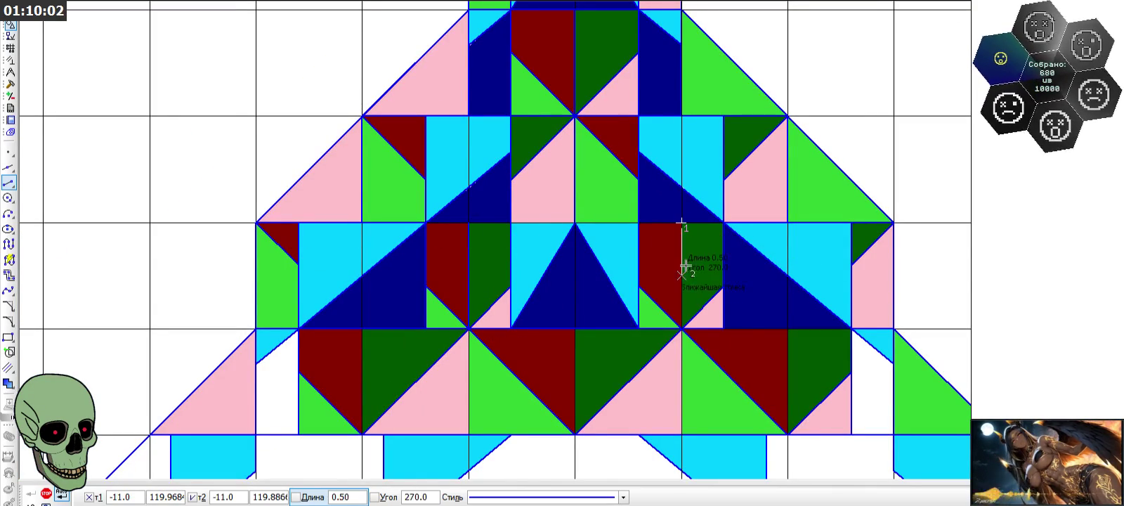
pyautogui.click(681, 327)
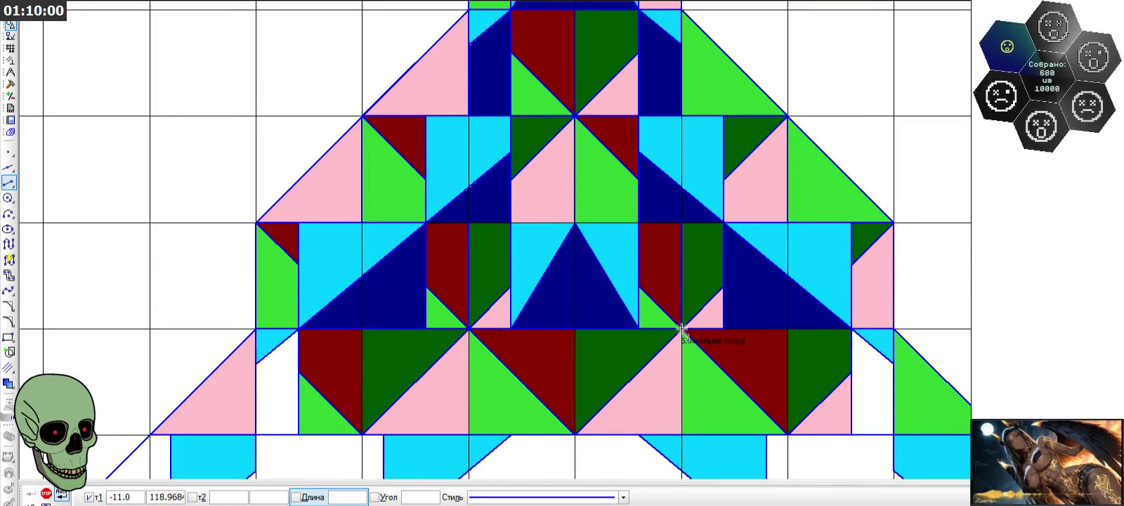
pyautogui.scroll(-4, 621, 179)
pyautogui.scroll(5, 461, 293)
pyautogui.scroll(3, 461, 292)
pyautogui.click(505, 388)
pyautogui.click(507, 132)
# - Add three vertical lines on the lower row and one up from the pink corner
pyautogui.scroll(-3, 582, 158)
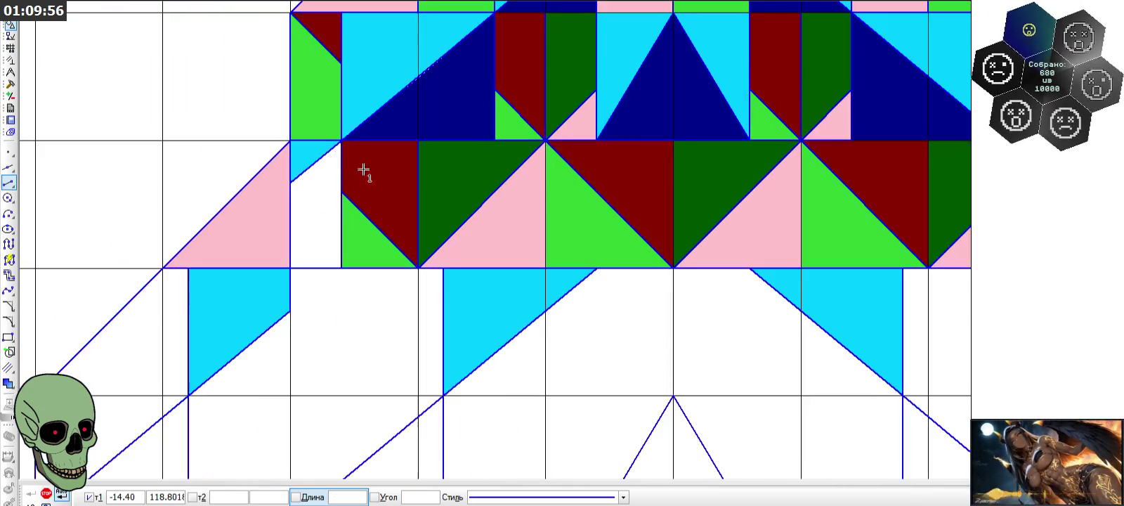
pyautogui.click(545, 268)
pyautogui.click(546, 140)
pyautogui.click(672, 261)
pyautogui.click(670, 141)
pyautogui.click(800, 268)
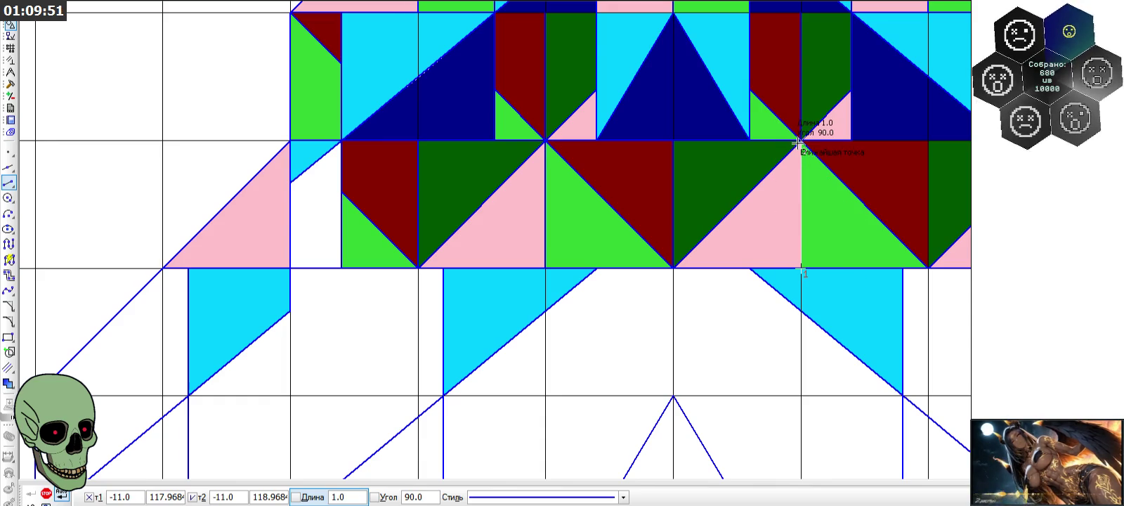
pyautogui.click(800, 140)
pyautogui.scroll(-2, 737, 176)
pyautogui.scroll(2, 801, 223)
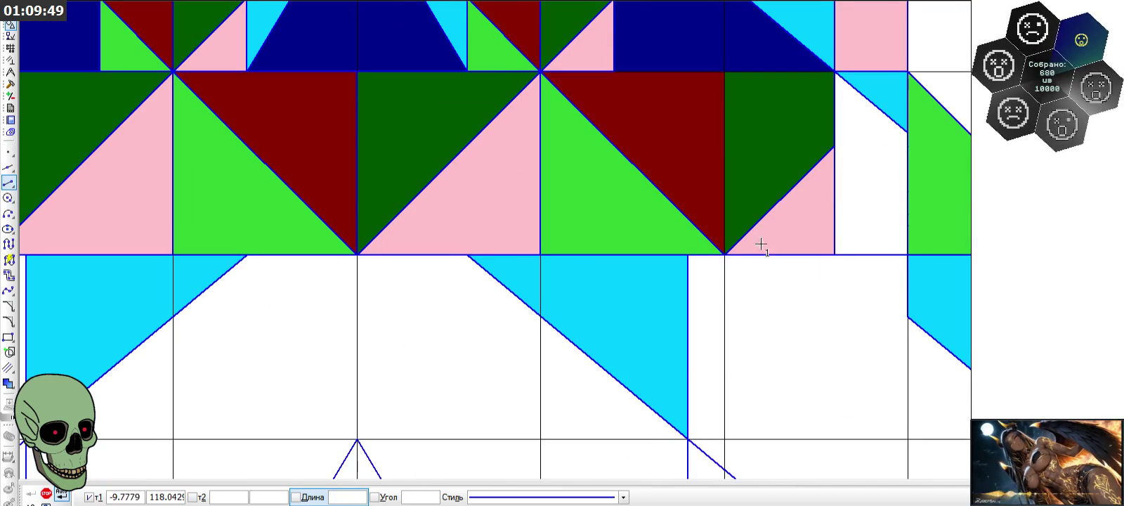
pyautogui.click(724, 253)
pyautogui.click(724, 71)
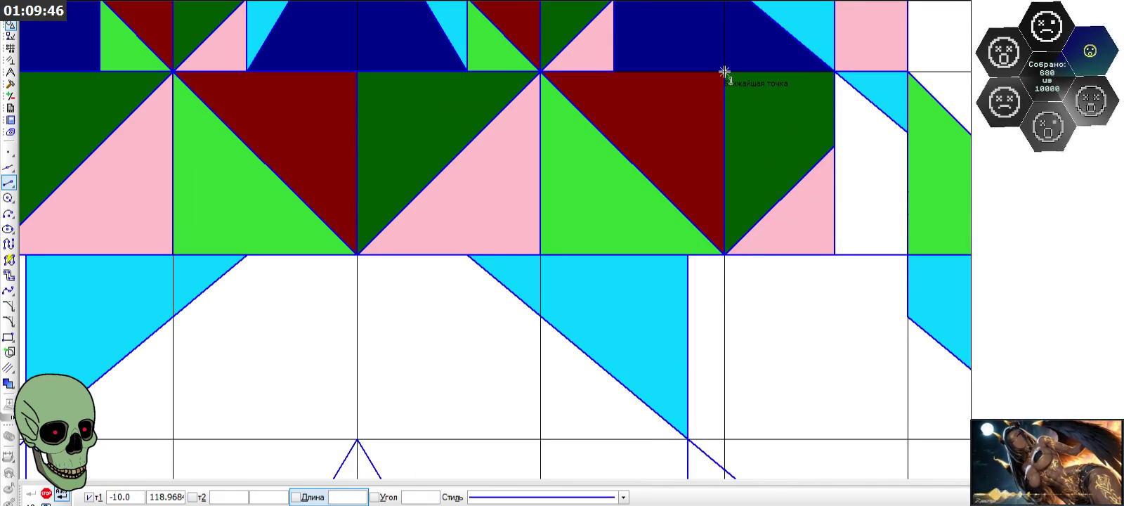
# - Draw the horizontal line across the rocket between the two edges
pyautogui.scroll(-2, 794, 329)
pyautogui.scroll(2, 720, 199)
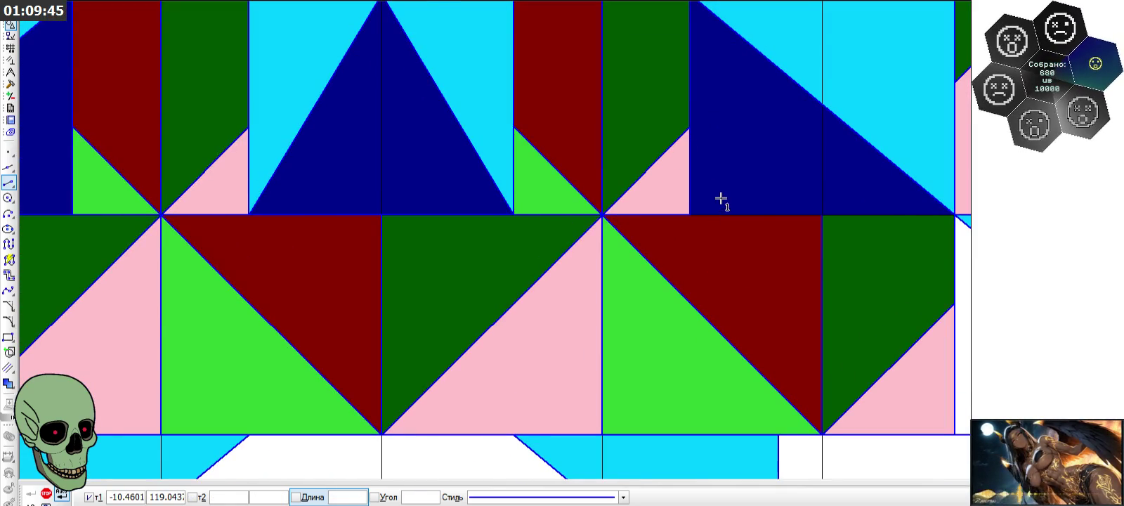
pyautogui.scroll(-2, 746, 269)
pyautogui.scroll(2, 747, 269)
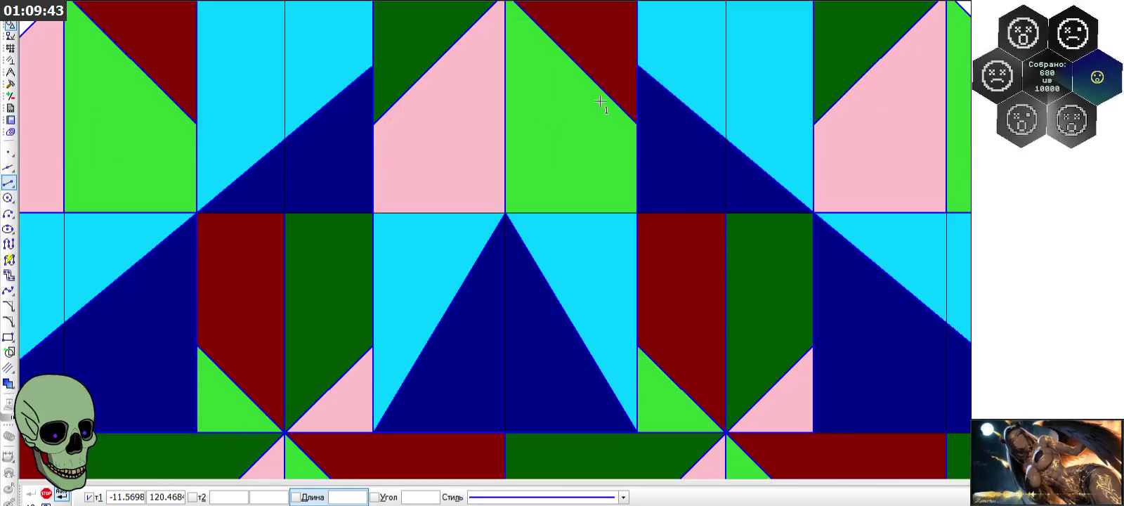
pyautogui.scroll(1, 372, 211)
pyautogui.click(372, 210)
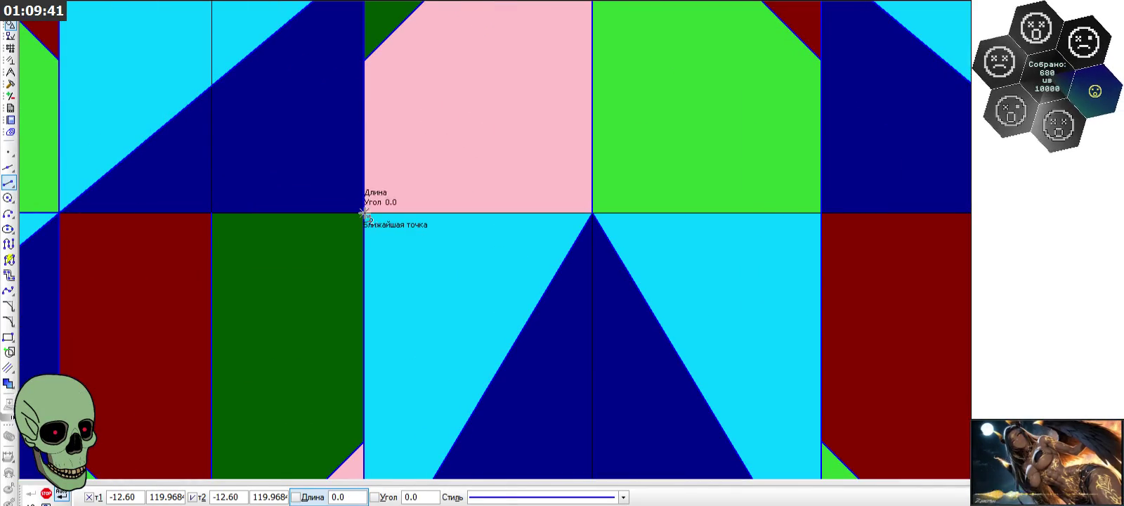
pyautogui.click(820, 213)
pyautogui.scroll(-2, 709, 307)
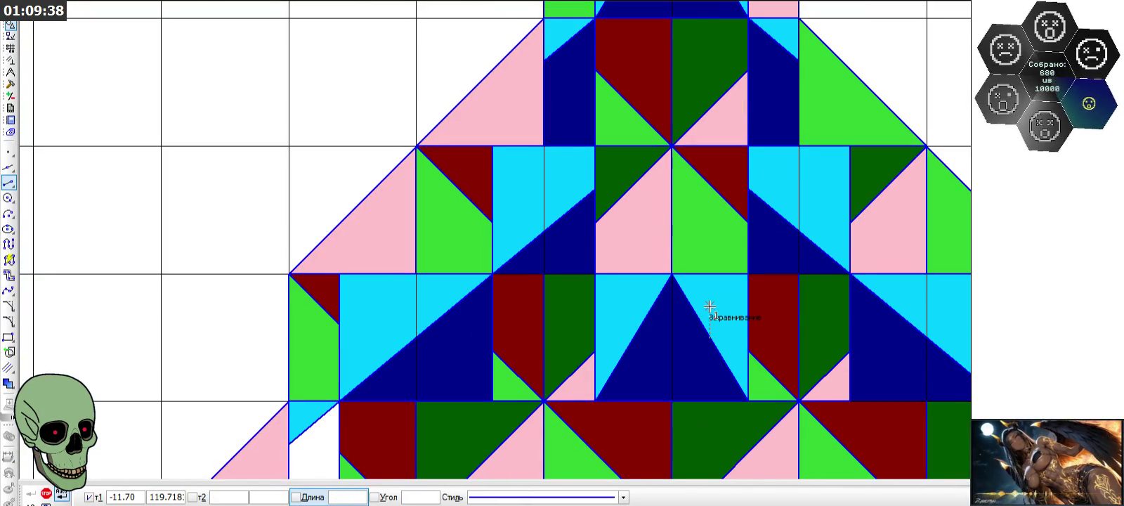
pyautogui.scroll(-4, 674, 232)
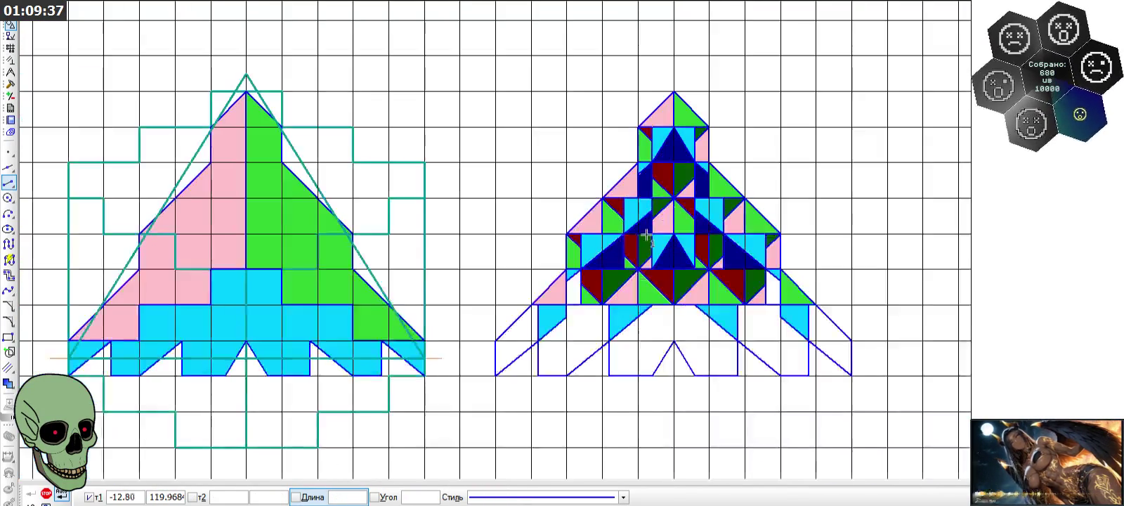
pyautogui.scroll(-1, 574, 289)
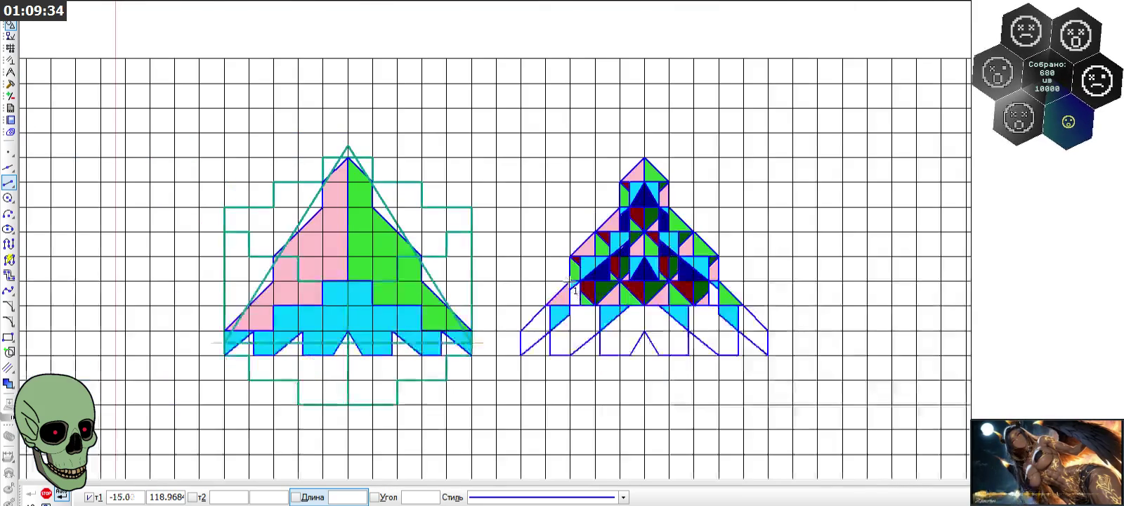
pyautogui.rightClick(107, 428)
pyautogui.click(113, 391)
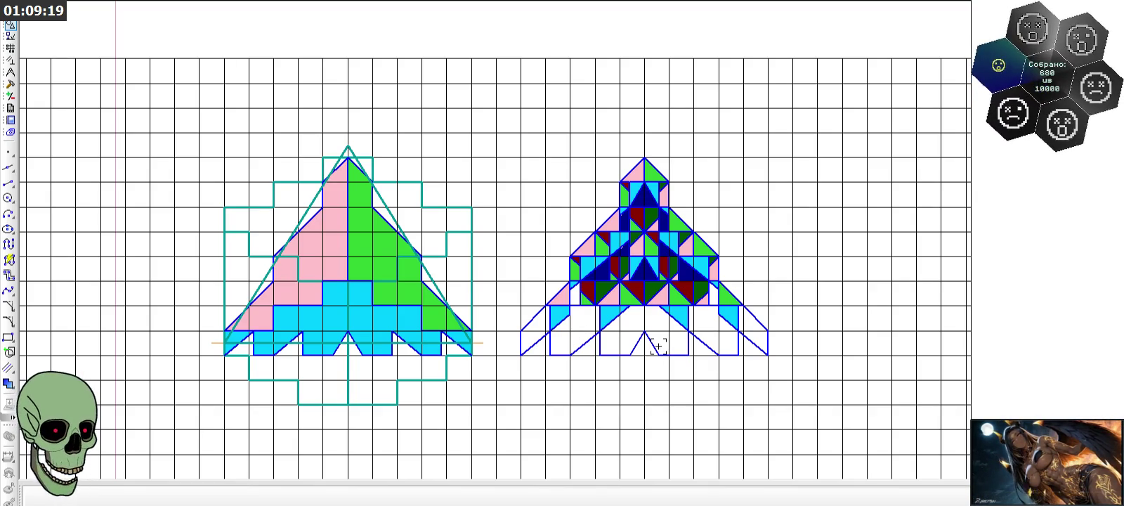
pyautogui.scroll(1, 658, 345)
pyautogui.scroll(1, 656, 344)
pyautogui.scroll(2, 653, 341)
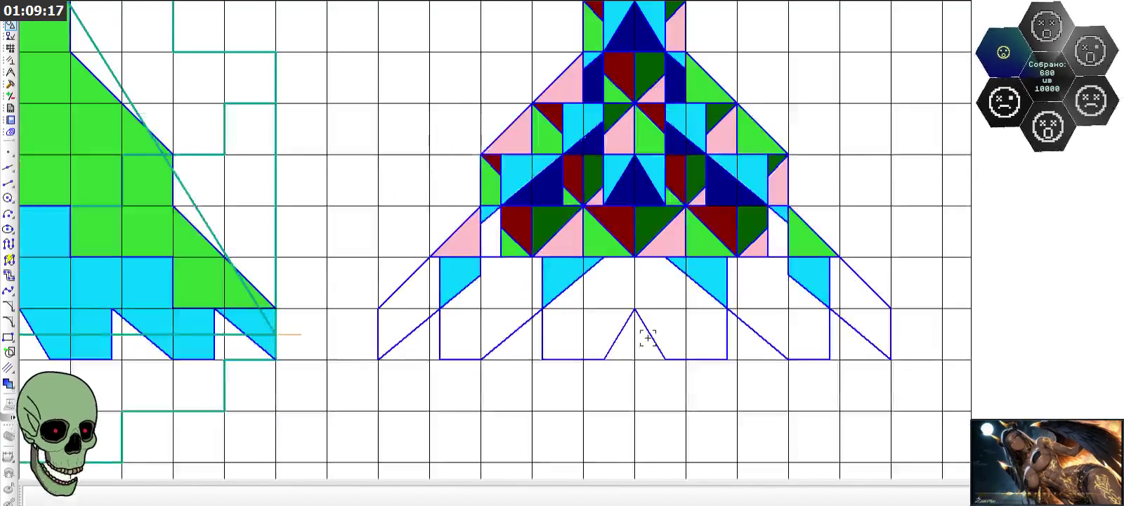
pyautogui.scroll(1, 648, 338)
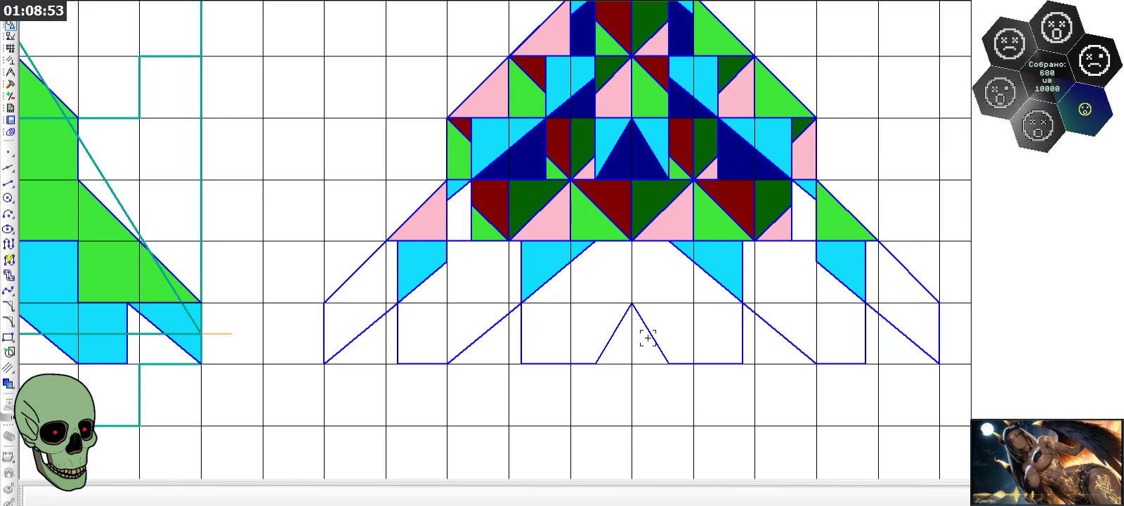
pyautogui.click(9, 182)
pyautogui.scroll(2, 440, 262)
# - Draw short vertical and horizontal lines closing two cells in the lower sections
pyautogui.click(664, 233)
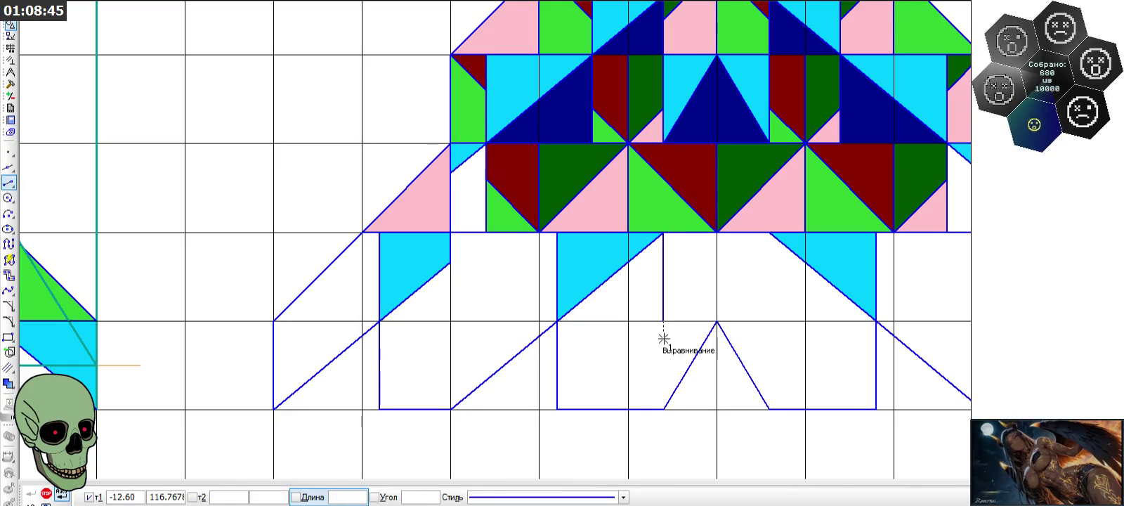
pyautogui.click(663, 321)
pyautogui.click(555, 323)
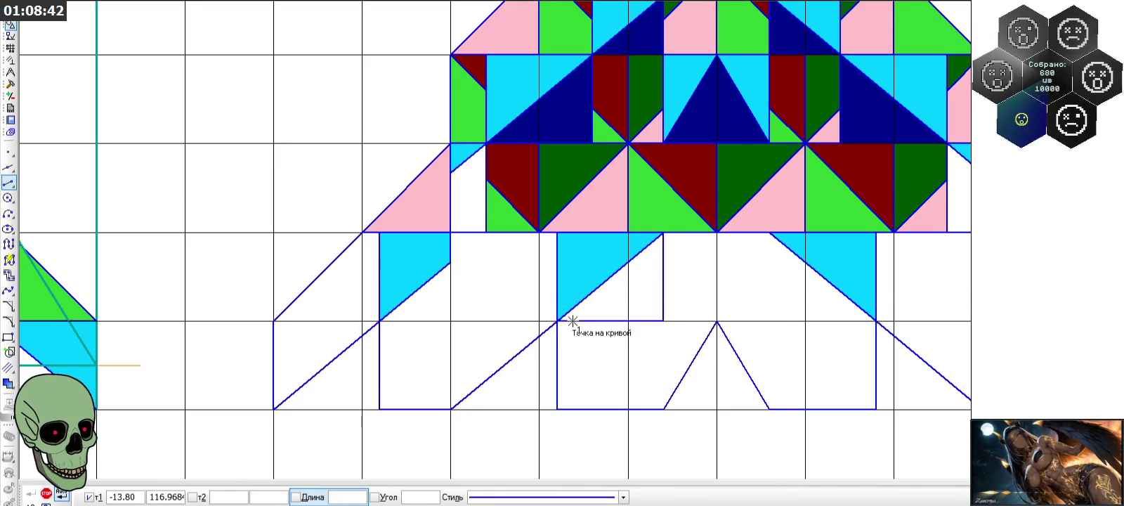
pyautogui.click(769, 232)
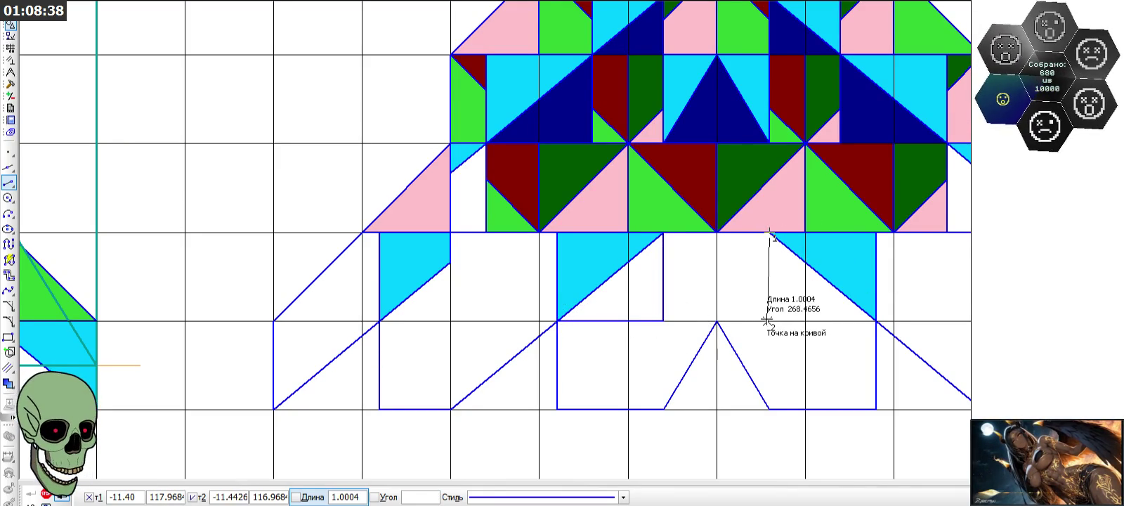
pyautogui.scroll(3, 843, 301)
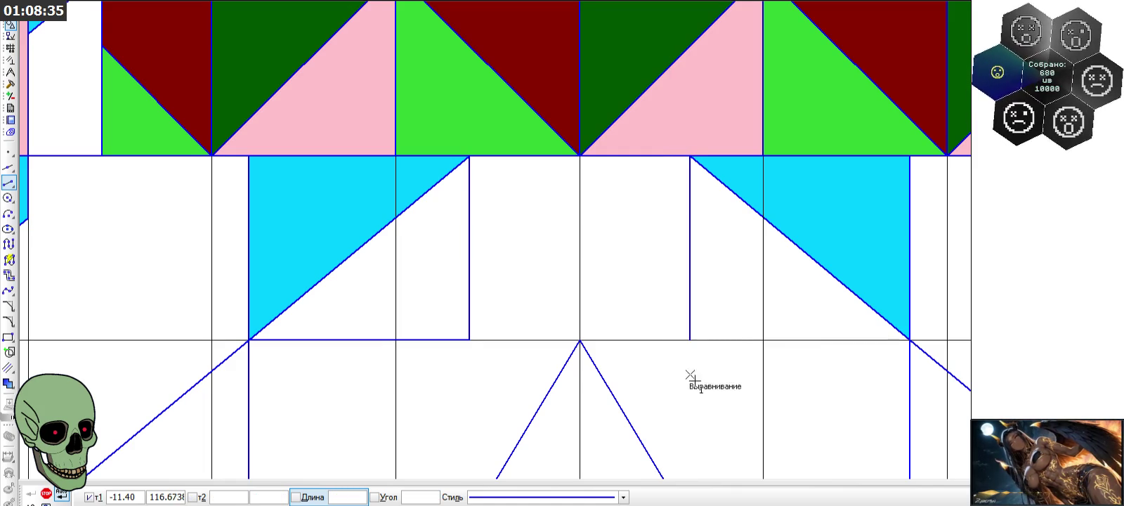
pyautogui.click(690, 340)
pyautogui.click(908, 340)
# - Add a horizontal line and a vertical line up to the top edge in the left section
pyautogui.scroll(-2, 878, 323)
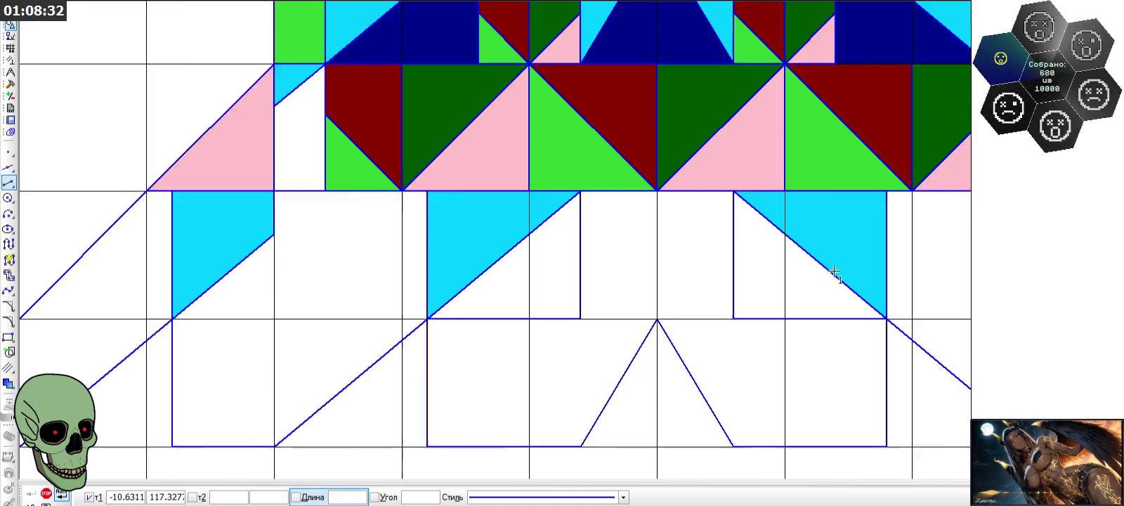
pyautogui.scroll(-1, 829, 309)
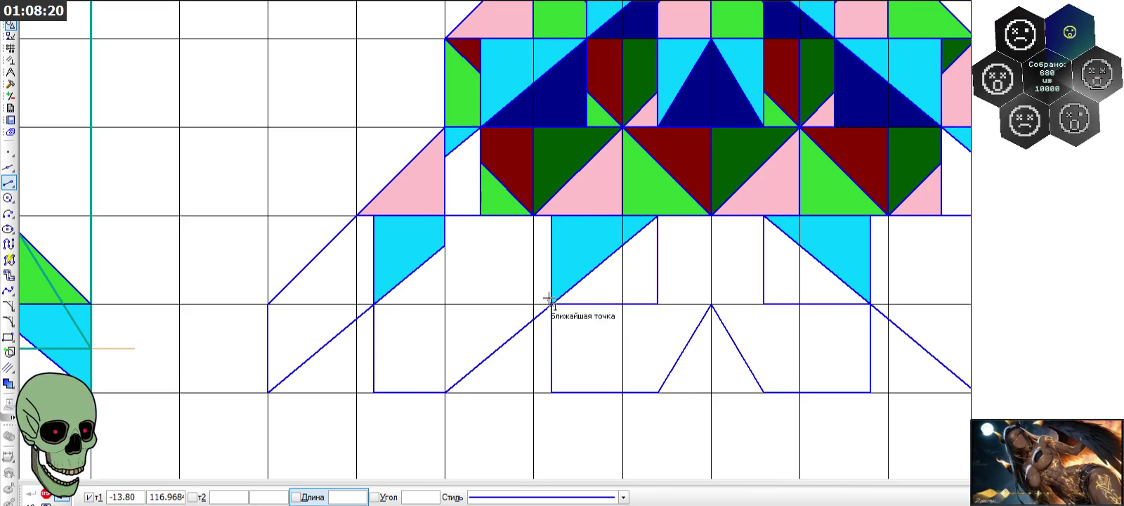
pyautogui.scroll(1, 577, 321)
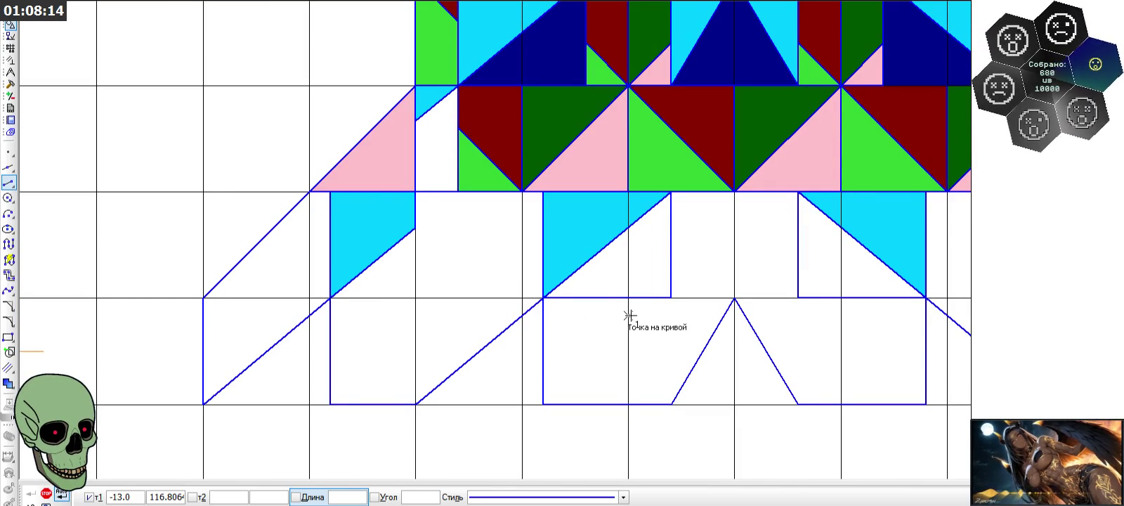
pyautogui.scroll(-5, 629, 316)
pyautogui.scroll(4, 456, 314)
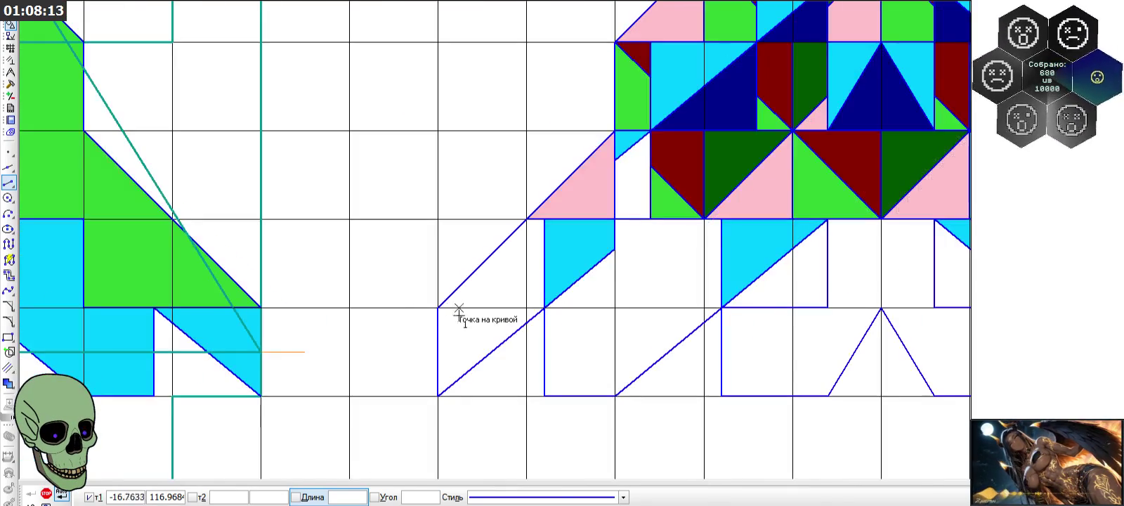
pyautogui.click(438, 307)
pyautogui.click(527, 307)
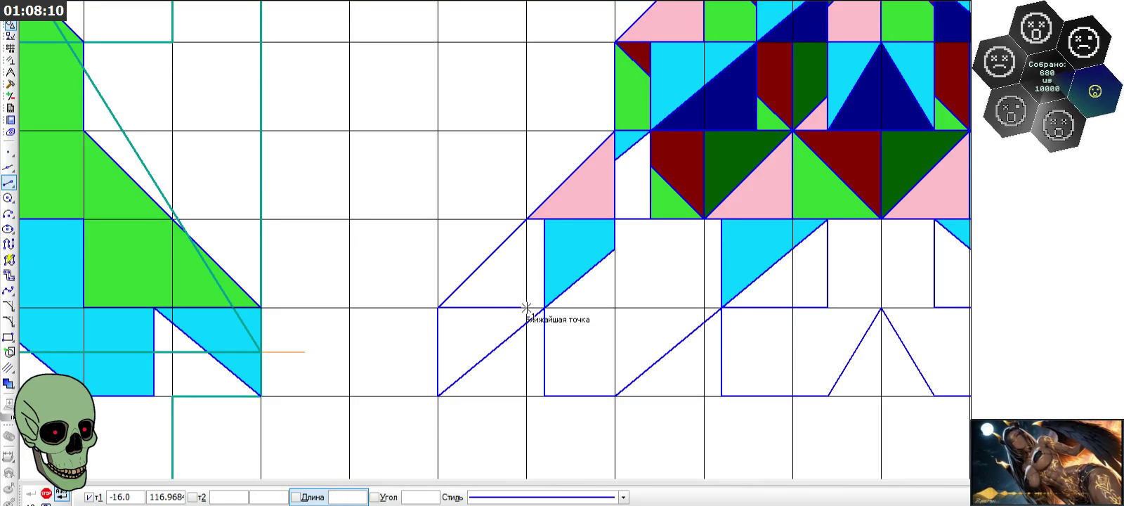
pyautogui.click(527, 220)
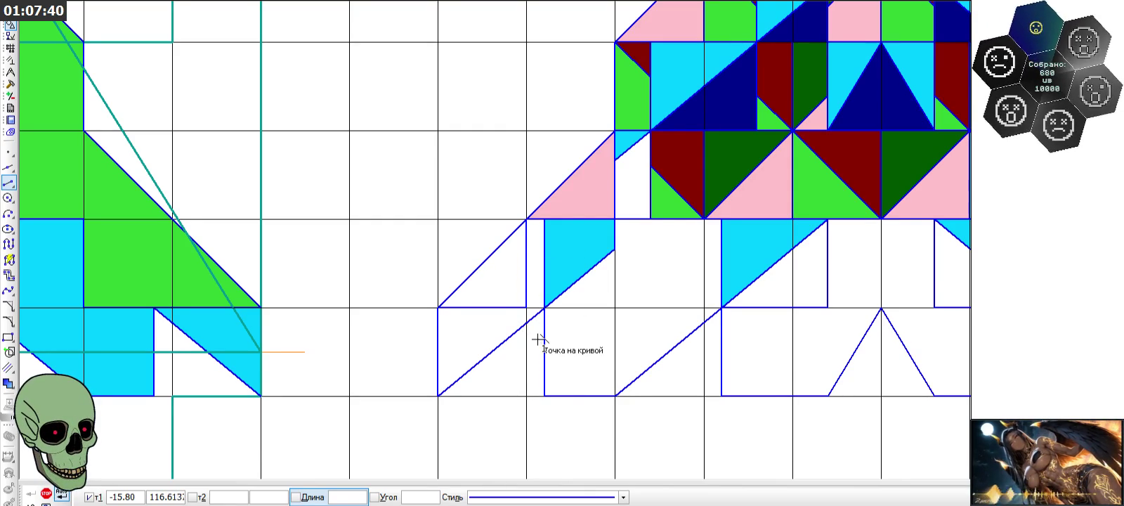
# - Draw two parallel down-right diagonals from the pink triangle's corner
pyautogui.scroll(2, 619, 363)
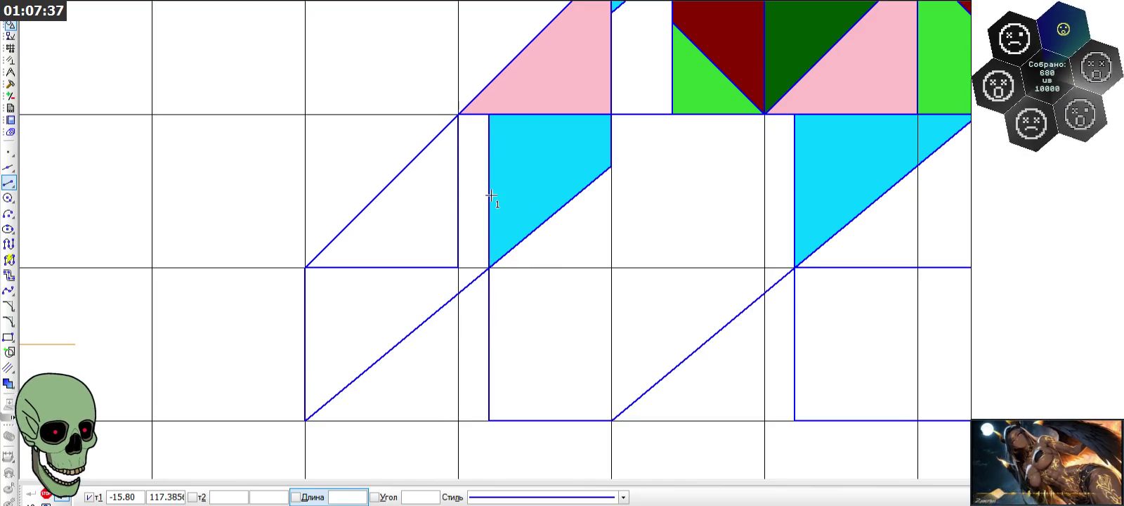
pyautogui.click(458, 114)
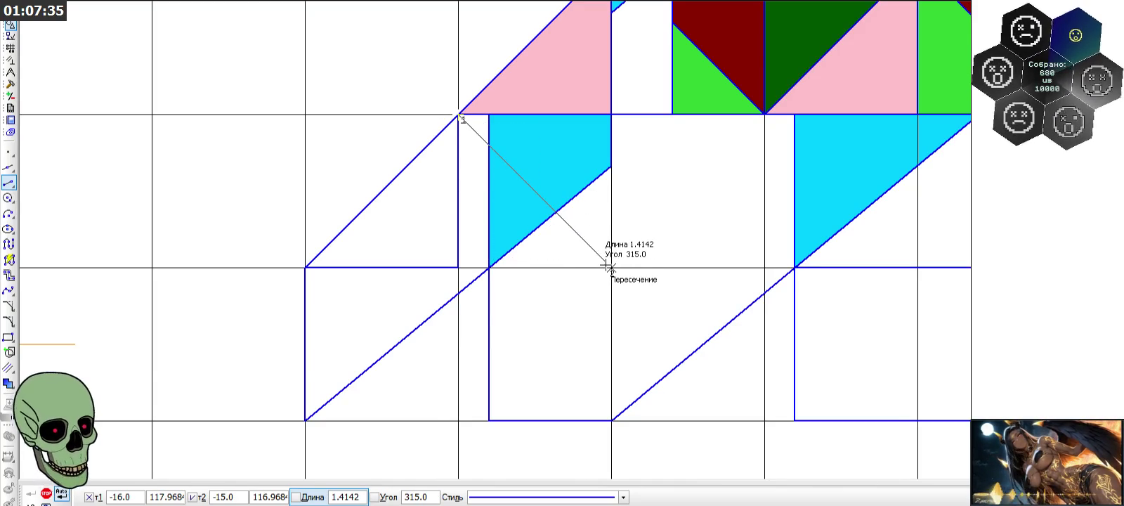
pyautogui.click(610, 266)
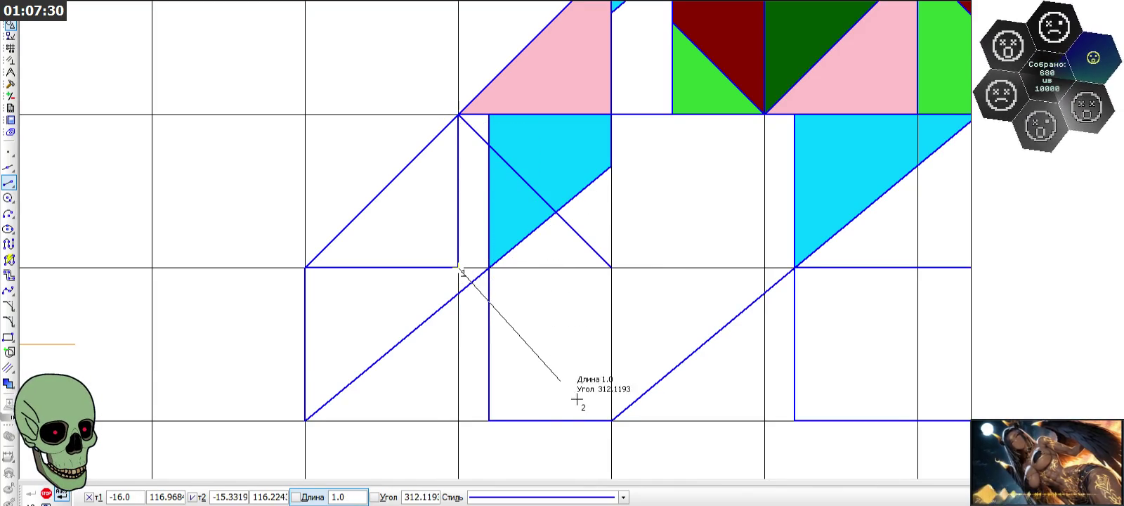
pyautogui.click(611, 420)
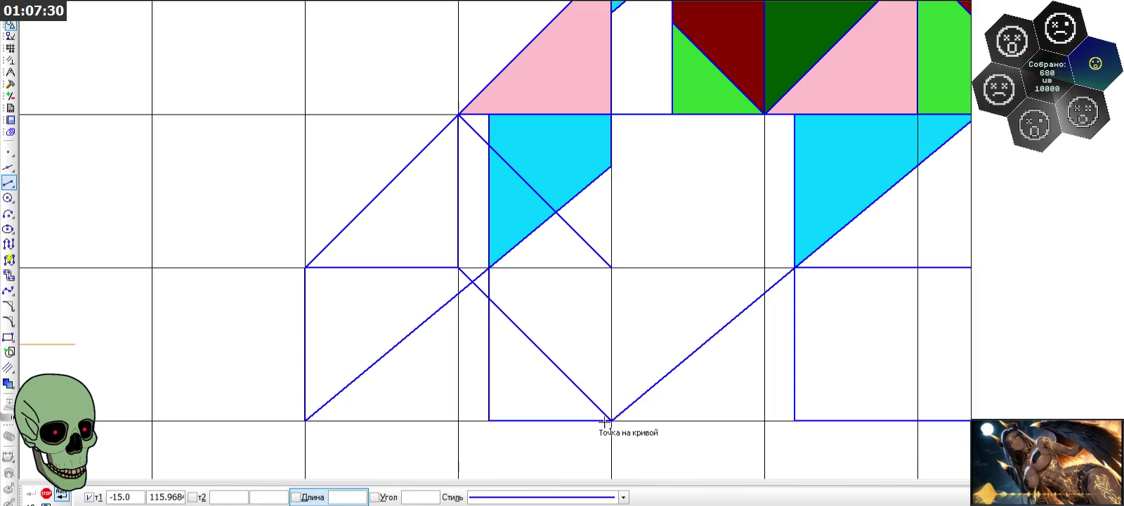
# - Trim the excess part of the lower diagonal with Усечь кривую
pyautogui.click(11, 84)
pyautogui.click(9, 244)
pyautogui.click(481, 293)
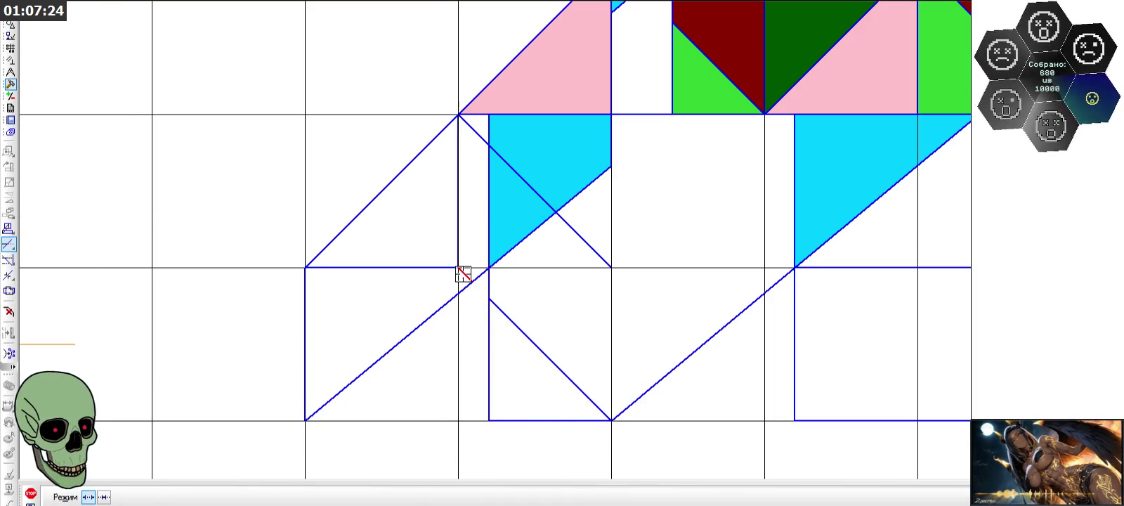
# - Trim away the diagonal crossing the cyan triangle in the lower-left section, leaving it whole
pyautogui.click(584, 250)
pyautogui.scroll(-2, 508, 281)
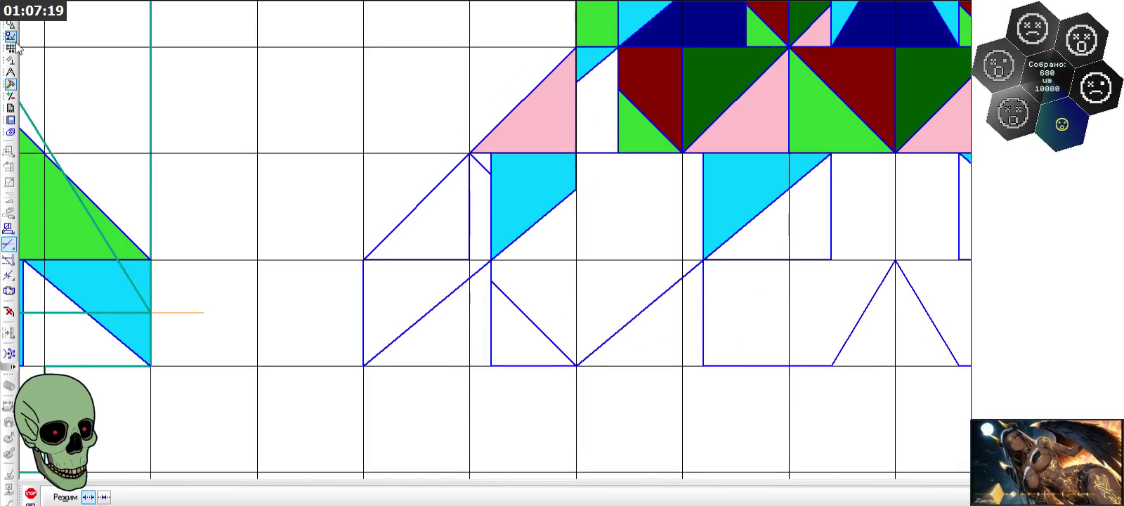
pyautogui.click(10, 24)
pyautogui.click(9, 181)
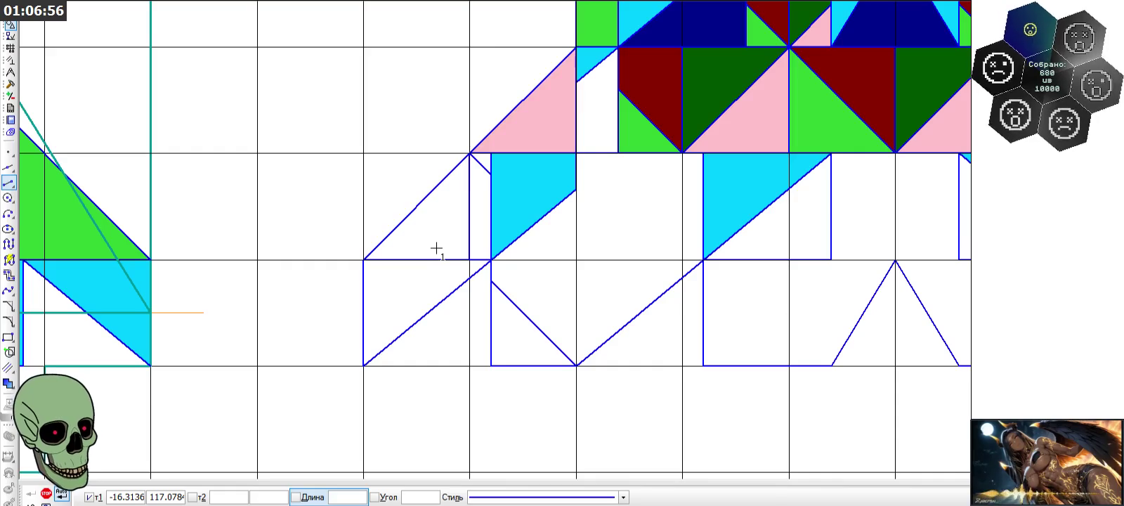
pyautogui.scroll(-3, 437, 249)
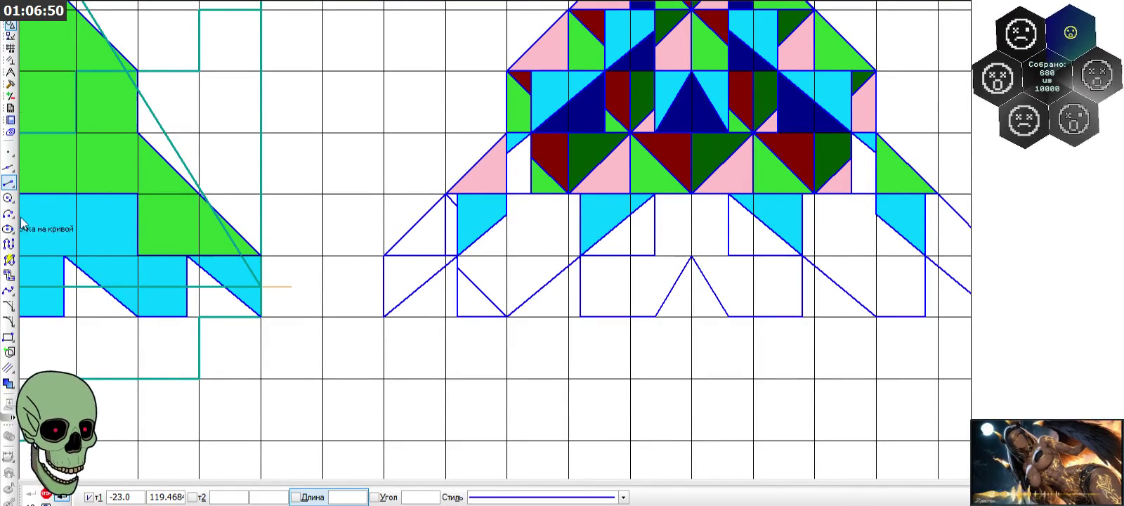
# - Fill the left triangle pink
pyautogui.click(9, 383)
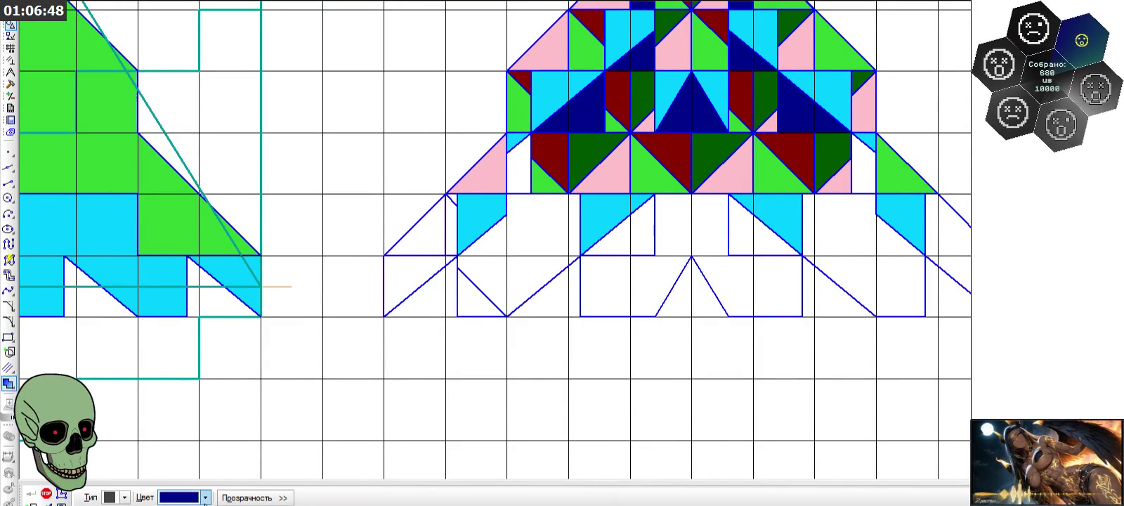
pyautogui.click(205, 498)
pyautogui.click(167, 448)
pyautogui.scroll(1, 443, 235)
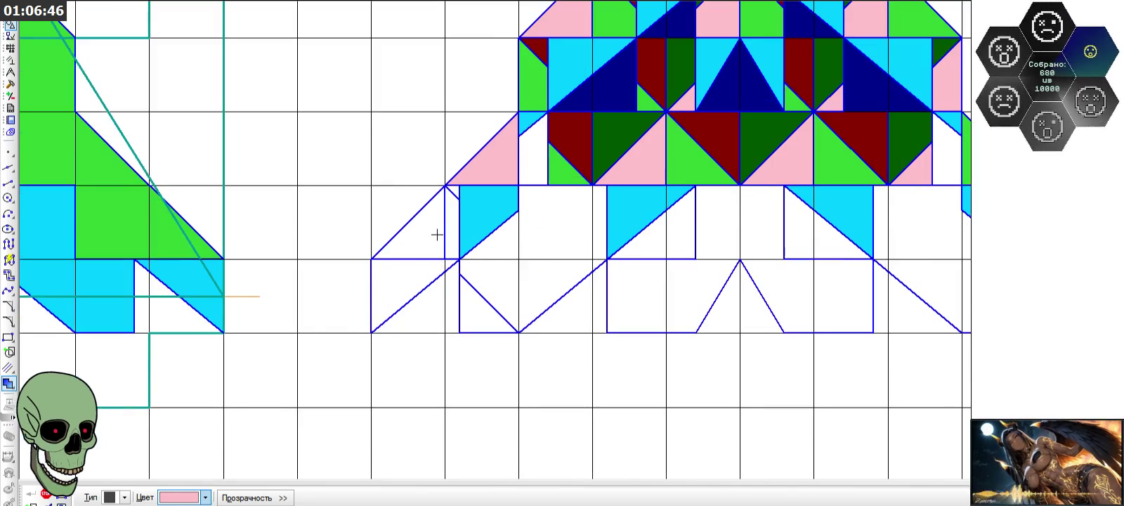
pyautogui.click(430, 237)
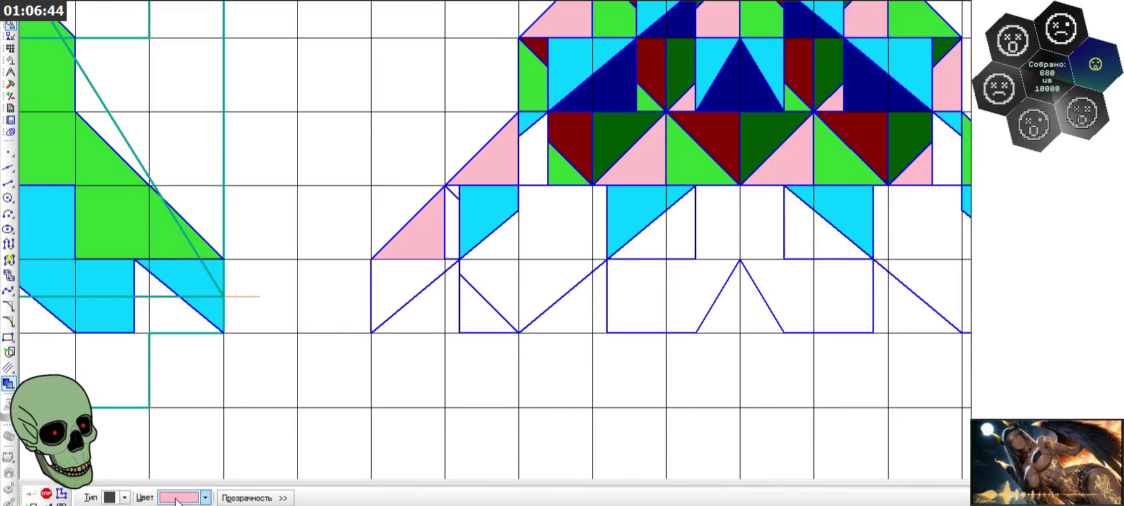
# - Fill the narrow strip and the triangle below it green
pyautogui.click(205, 497)
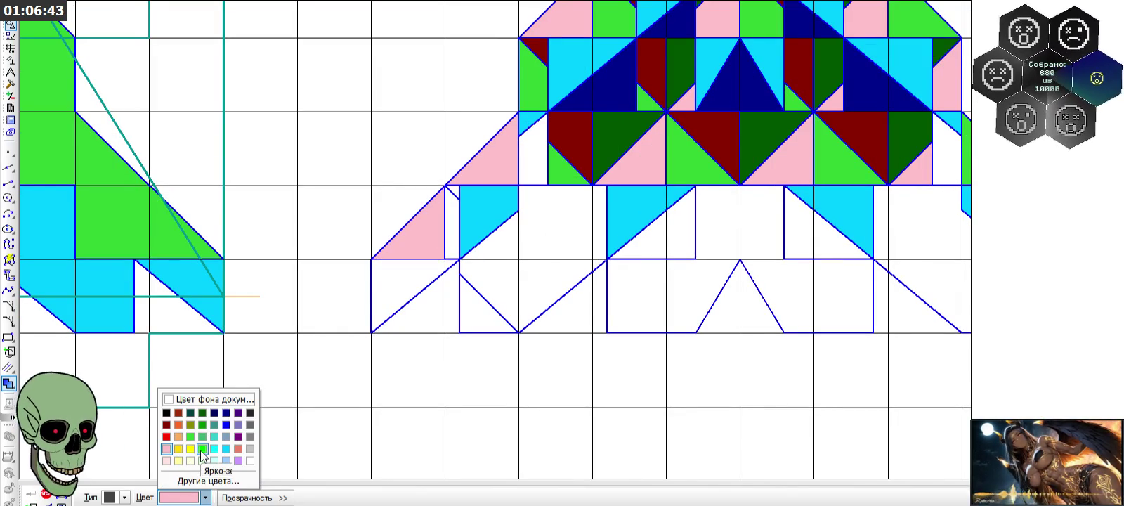
pyautogui.click(202, 440)
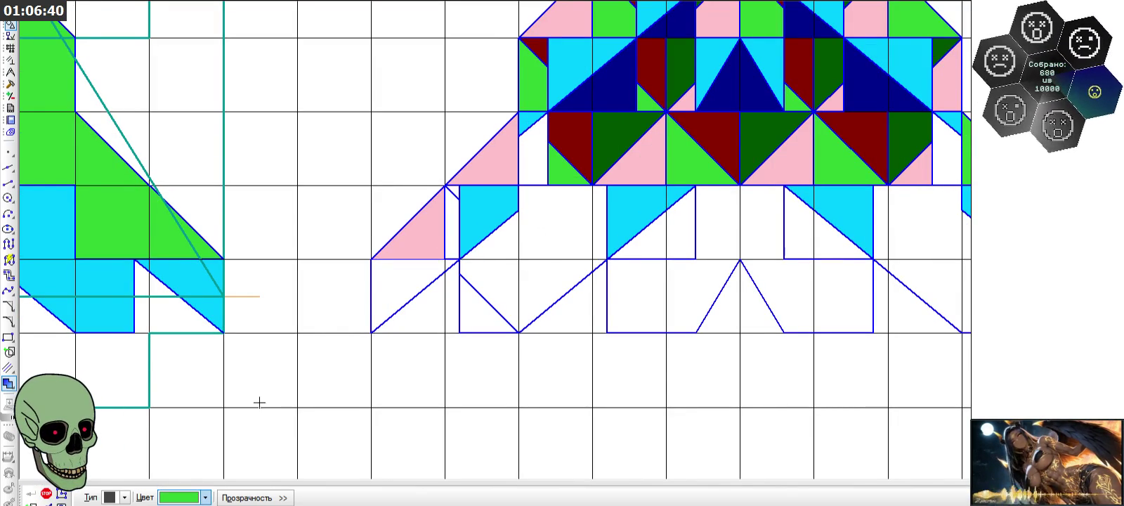
pyautogui.scroll(1, 455, 225)
pyautogui.click(454, 223)
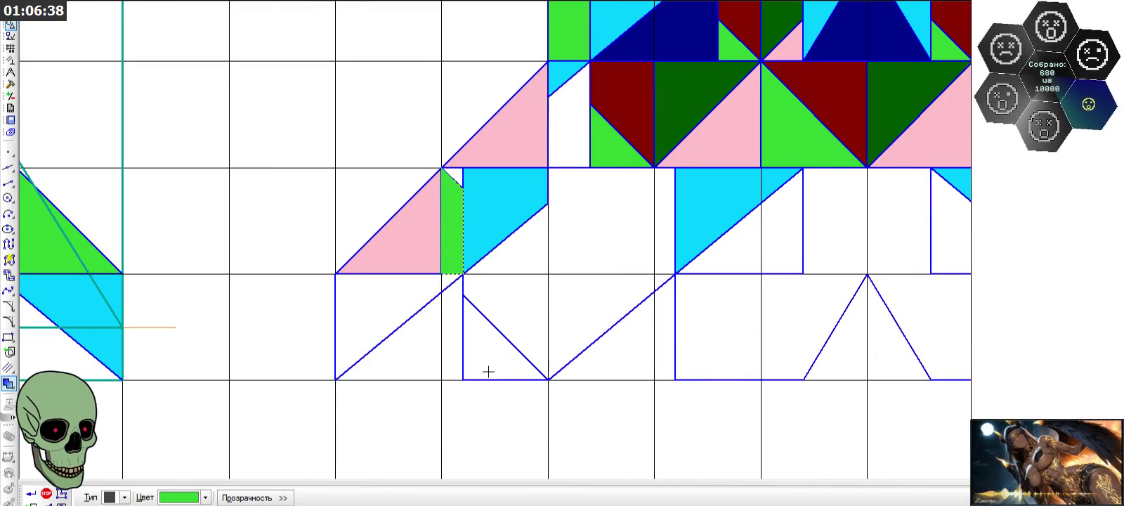
pyautogui.click(478, 330)
pyautogui.click(47, 492)
# - Fill the lower-left triangle light blue (Голубой)
pyautogui.click(205, 497)
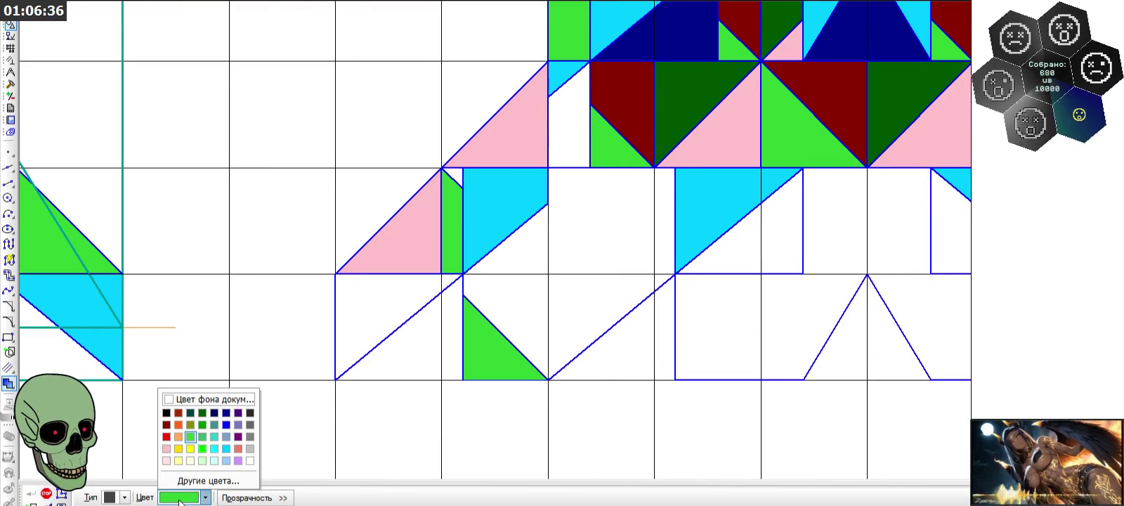
pyautogui.click(226, 452)
pyautogui.click(363, 350)
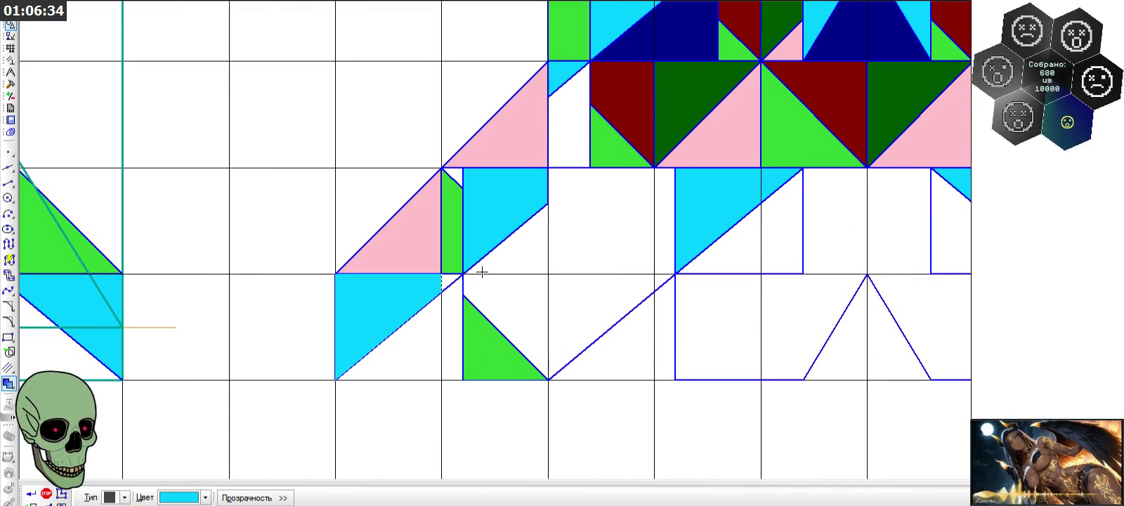
pyautogui.click(32, 494)
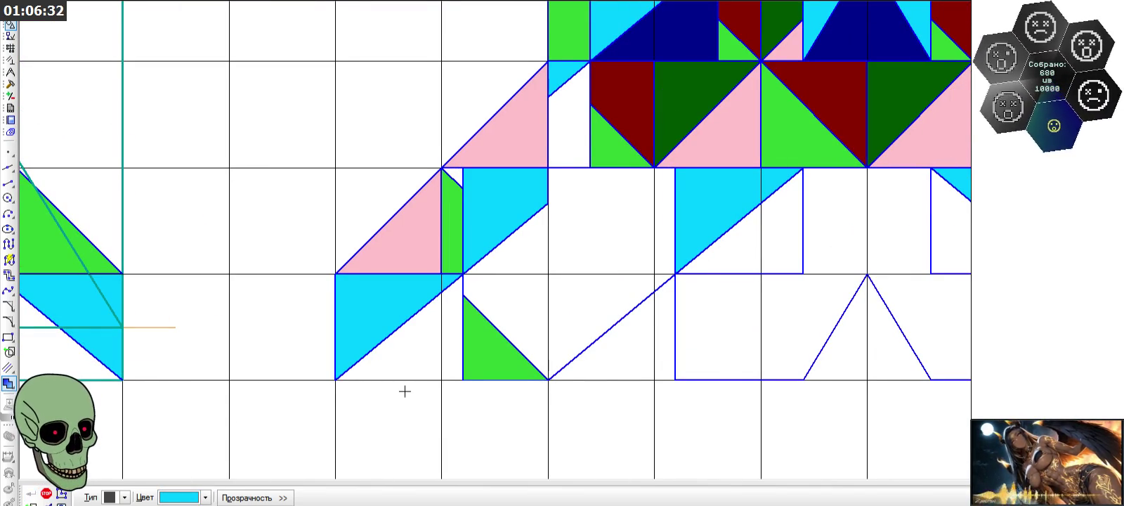
pyautogui.scroll(1, 404, 391)
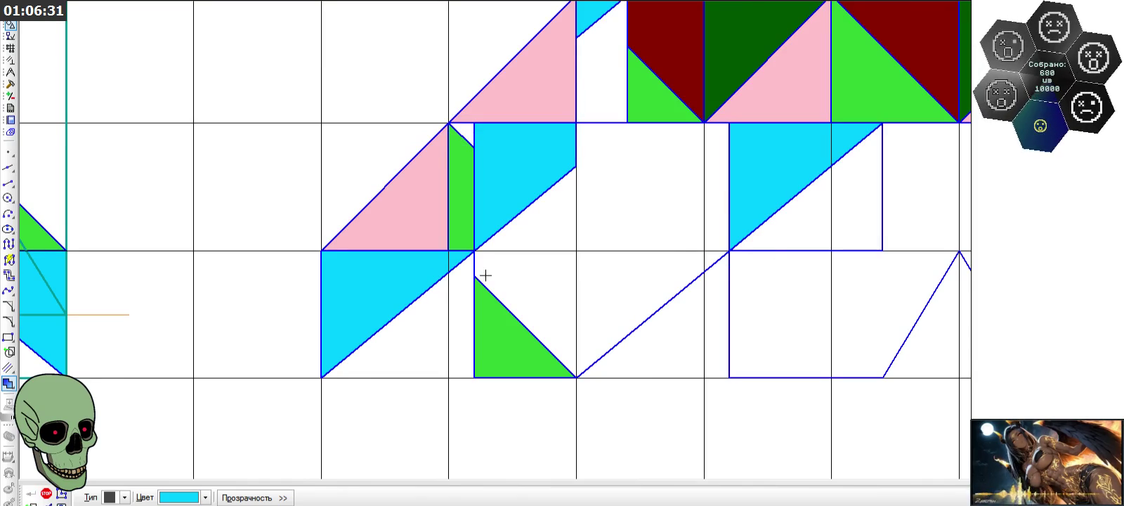
pyautogui.scroll(-1, 351, 260)
pyautogui.scroll(-1, 355, 262)
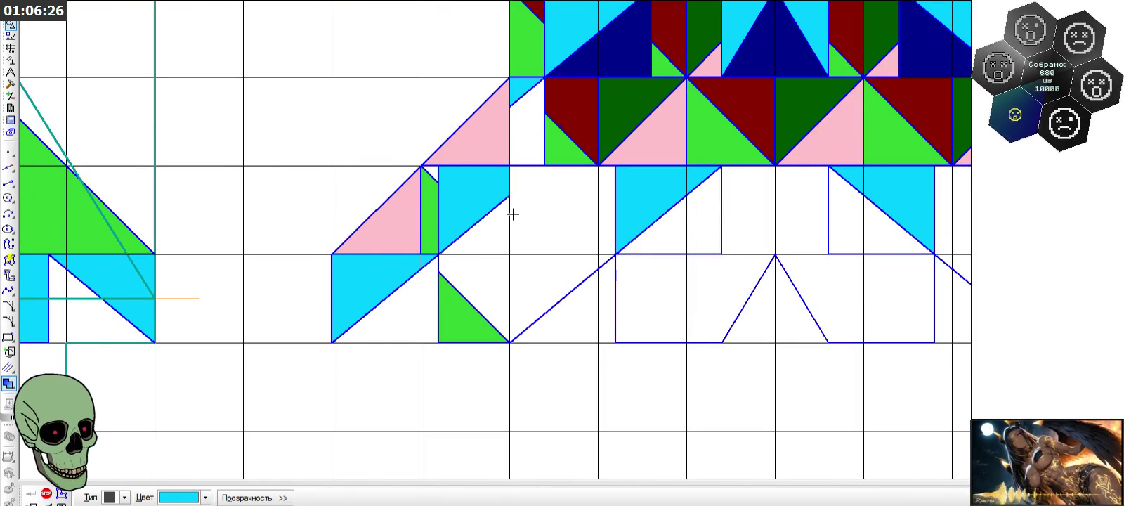
# - Fill the triangle above the green one dark red
pyautogui.click(205, 497)
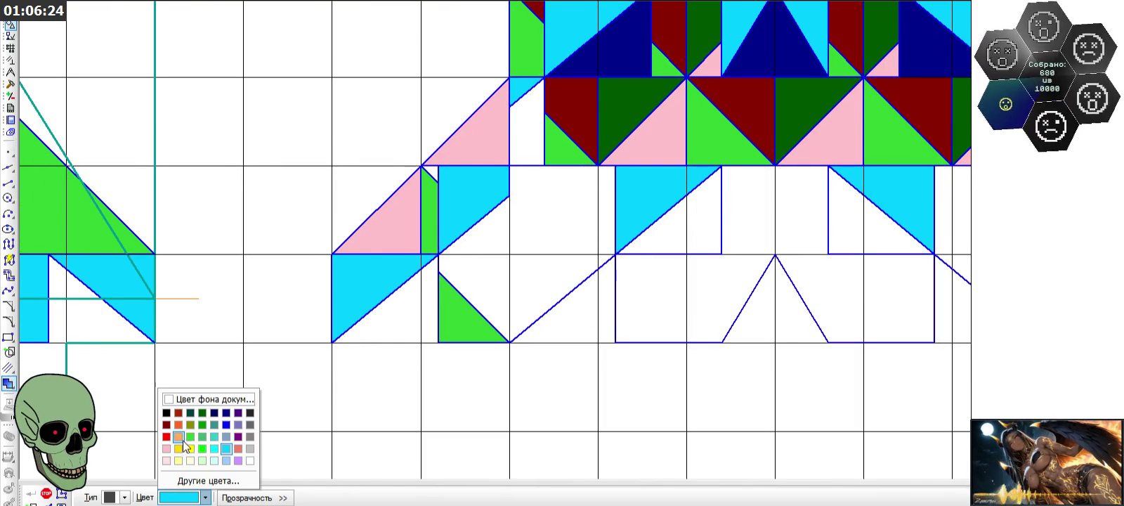
pyautogui.click(167, 425)
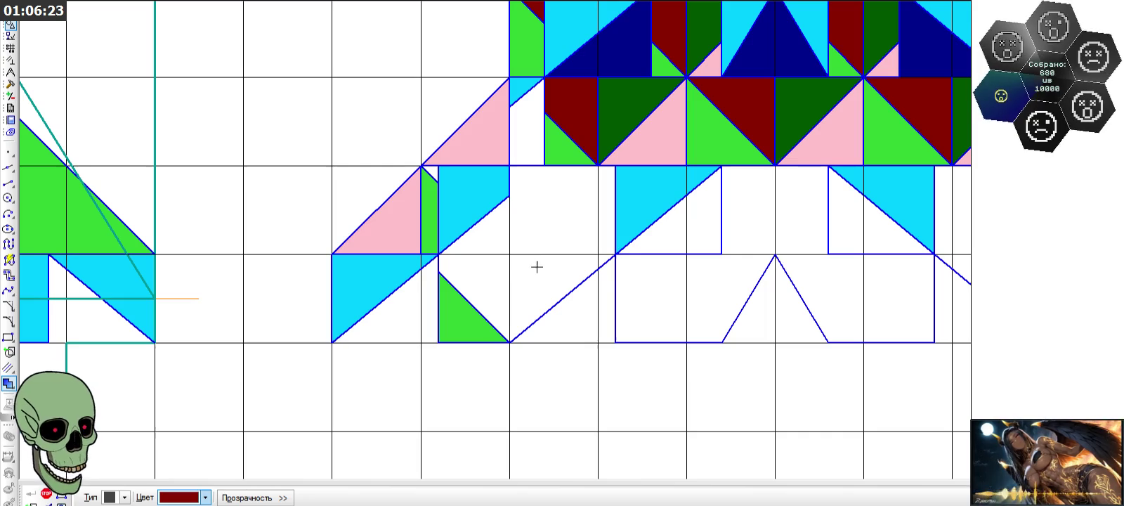
pyautogui.click(472, 271)
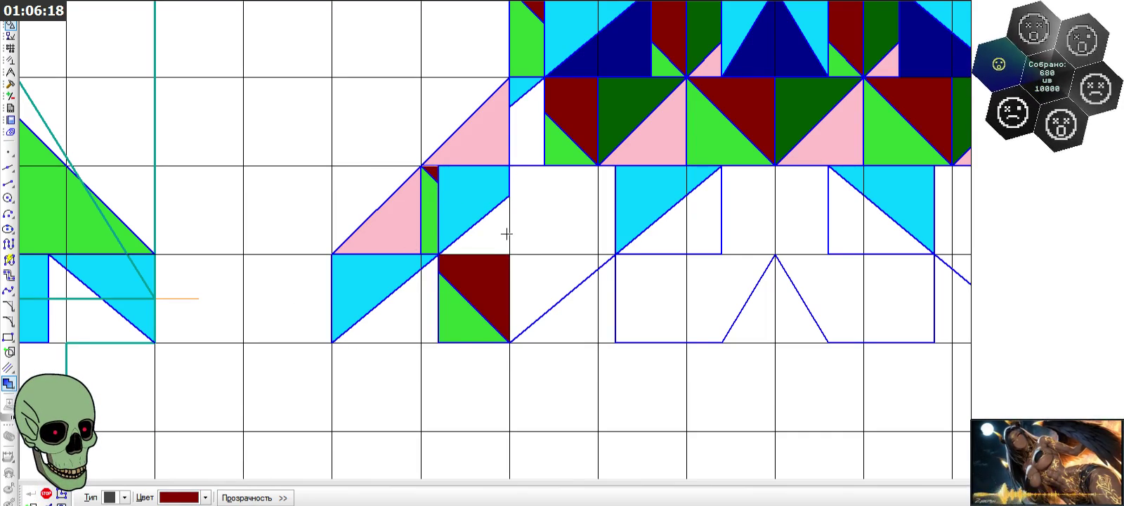
# - Fill the cyan square's lower-right triangle and another outlined region dark blue
pyautogui.click(205, 497)
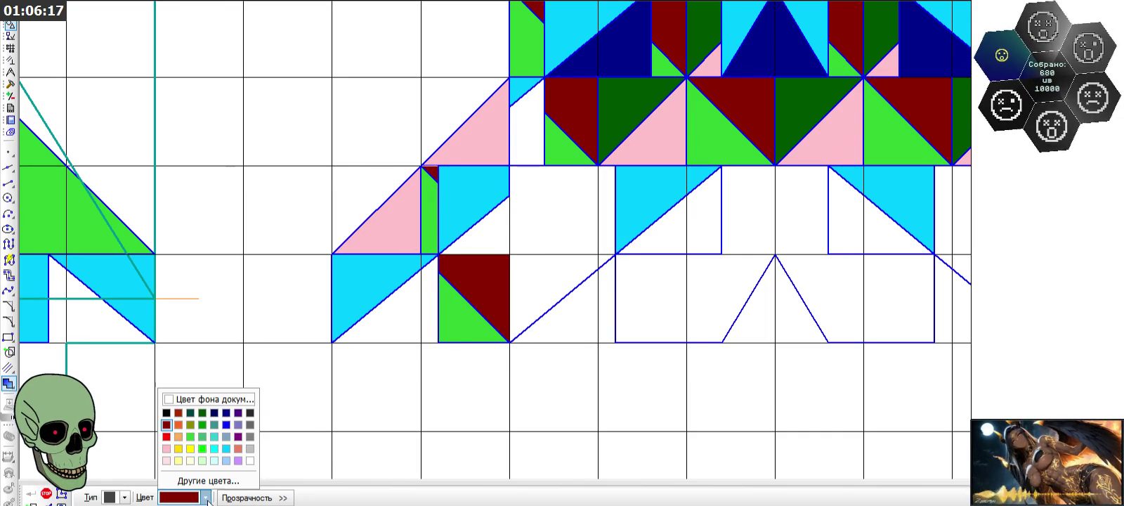
pyautogui.click(226, 414)
pyautogui.click(492, 232)
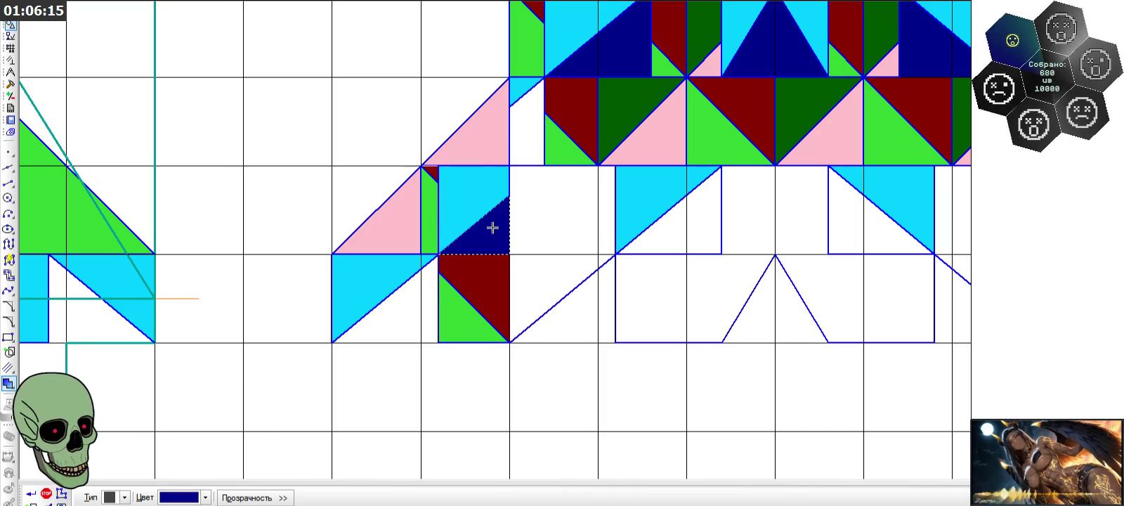
pyautogui.click(520, 113)
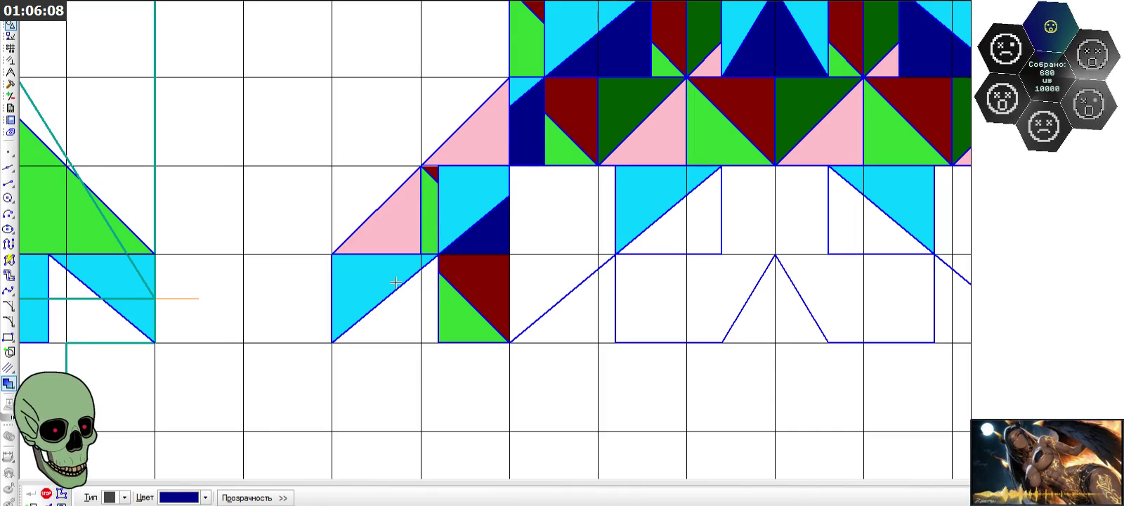
pyautogui.scroll(1, 395, 283)
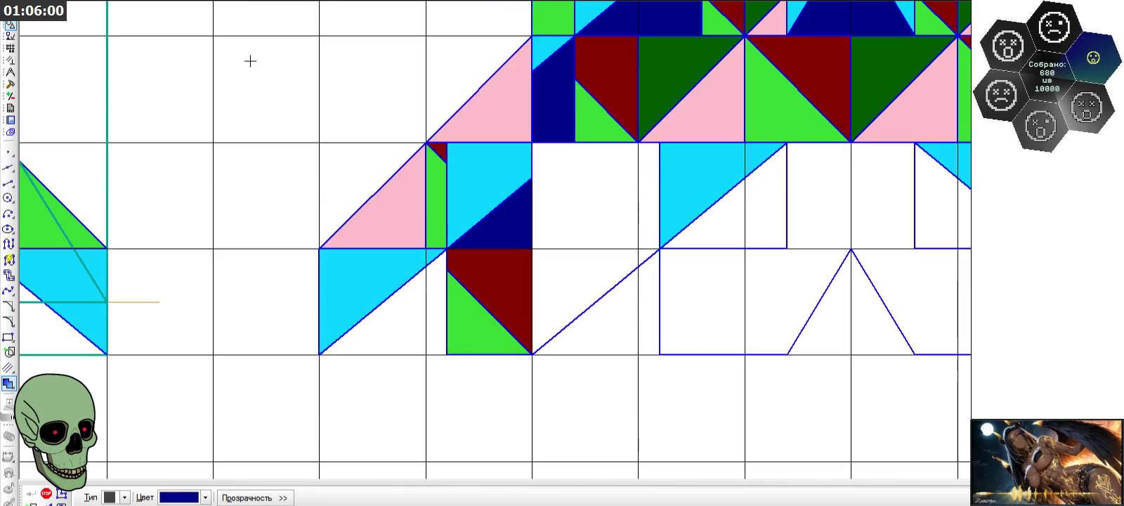
# - Draw a 45° diagonal across the empty square plus its bottom and right edges
pyautogui.click(14, 184)
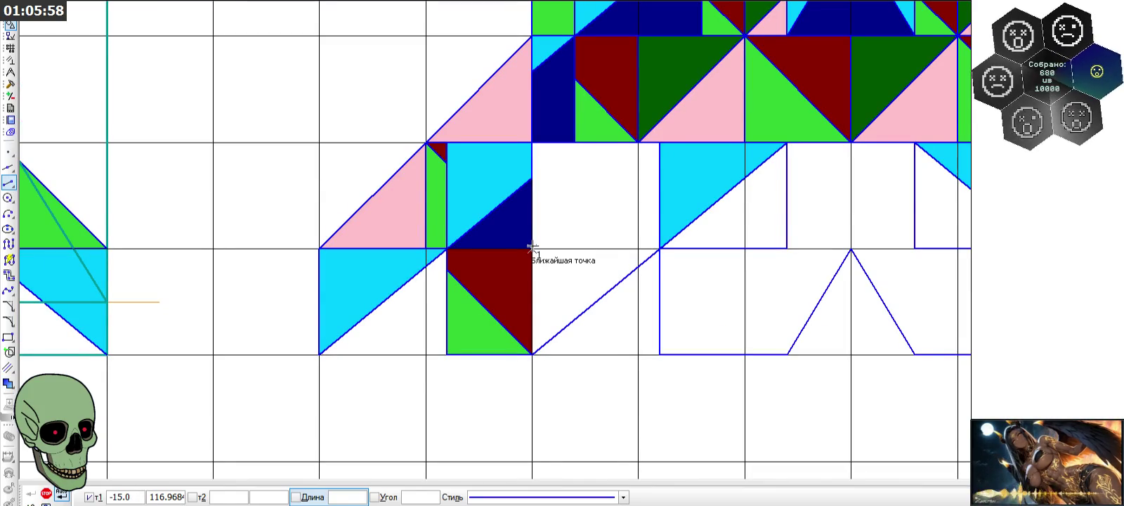
pyautogui.click(532, 247)
pyautogui.click(638, 142)
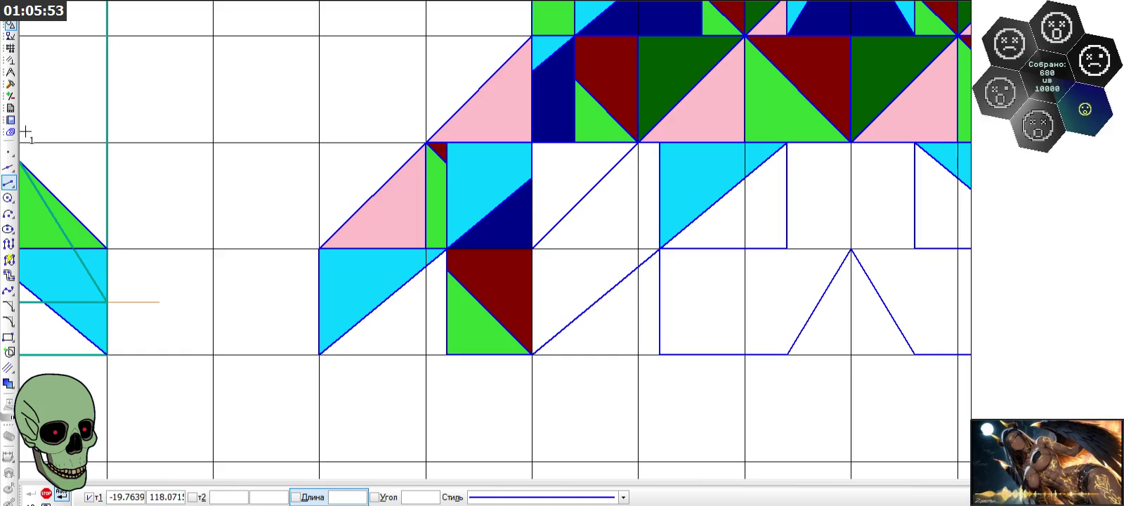
pyautogui.click(531, 247)
pyautogui.click(638, 248)
pyautogui.click(638, 143)
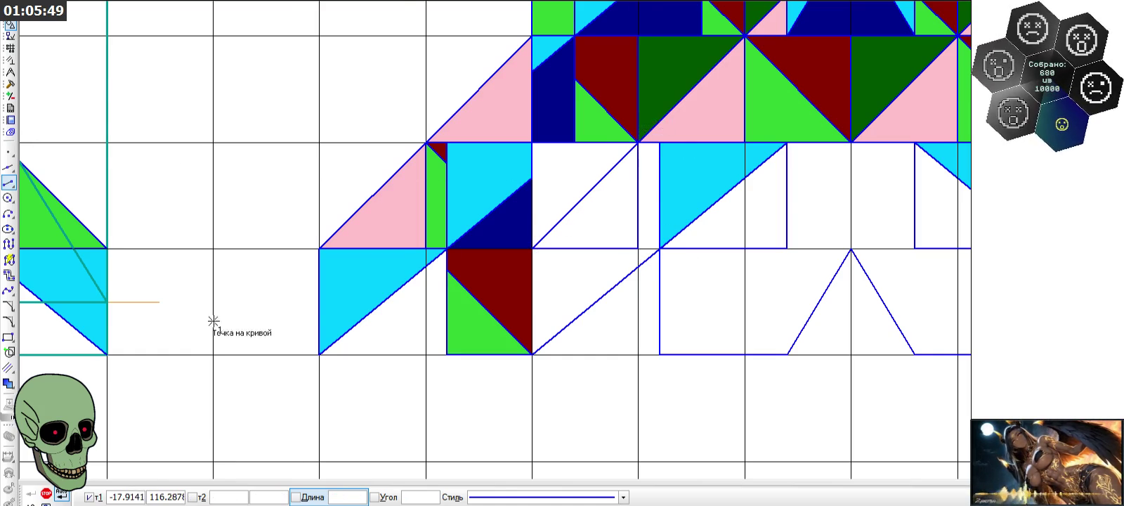
pyautogui.click(8, 383)
pyautogui.click(206, 497)
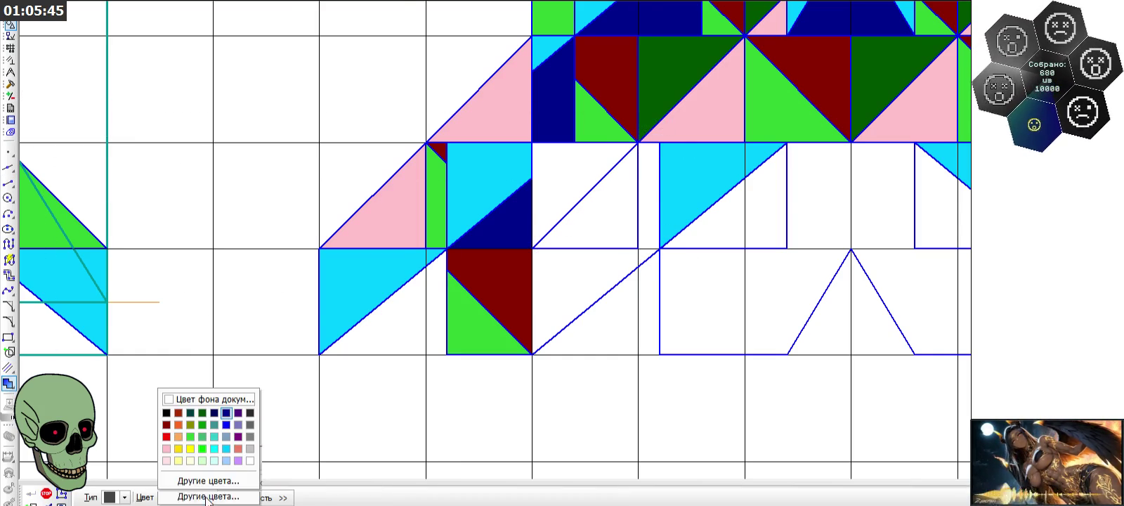
# - Fill the split square's upper-left triangle dark green and lower-right triangle pink
pyautogui.click(201, 413)
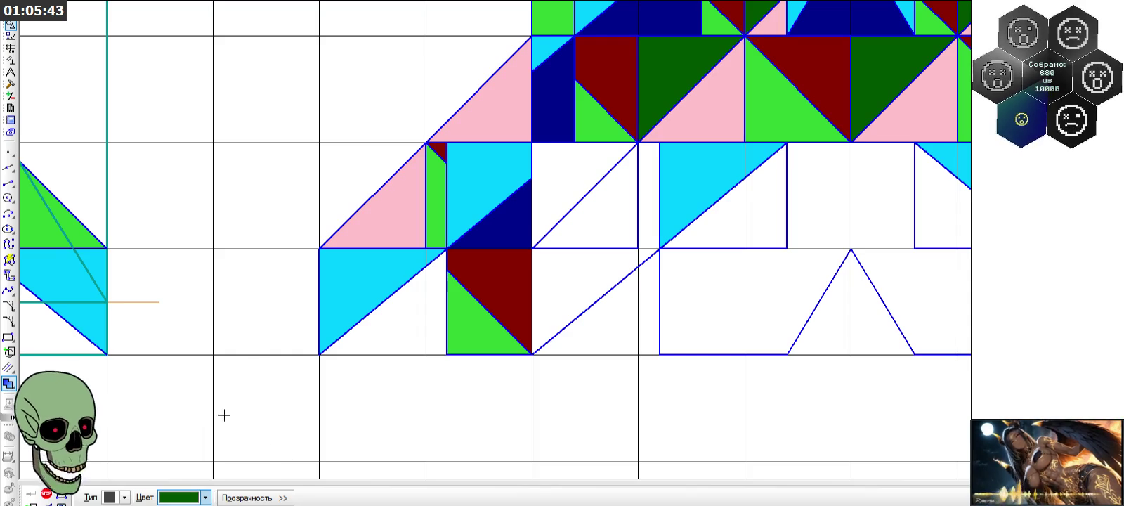
pyautogui.click(553, 188)
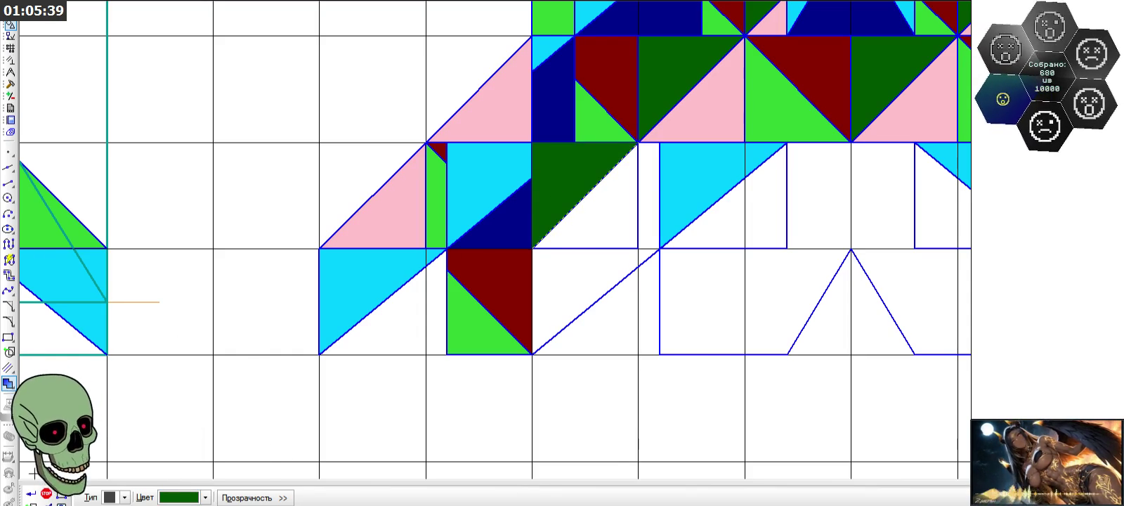
pyautogui.click(29, 497)
pyautogui.scroll(-1, 269, 296)
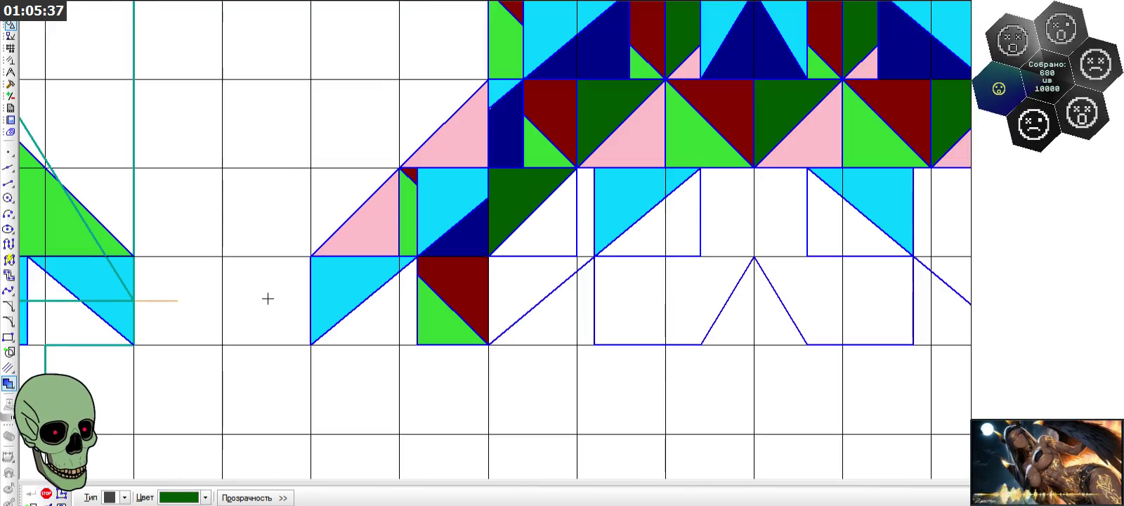
pyautogui.click(168, 497)
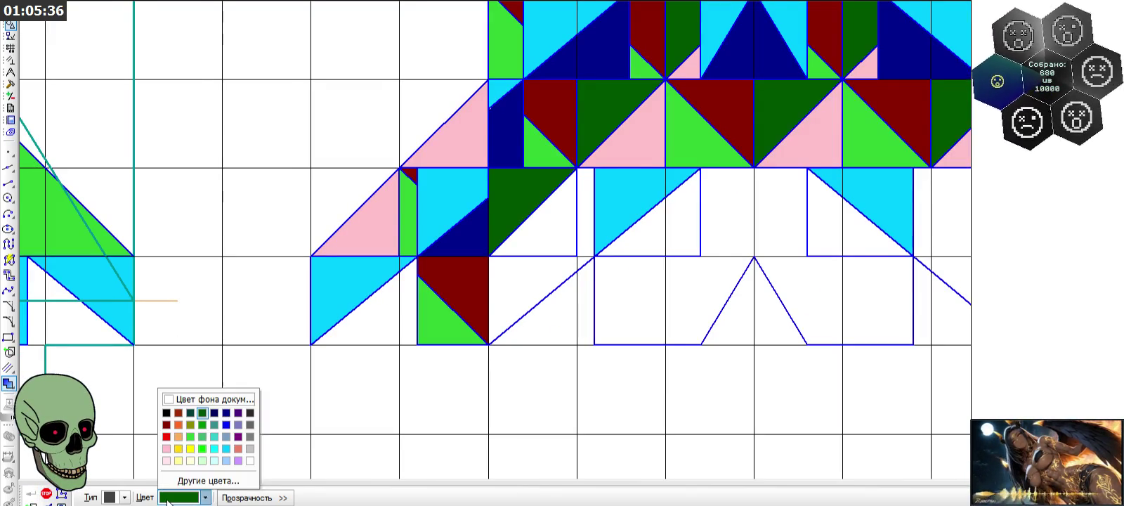
pyautogui.click(166, 448)
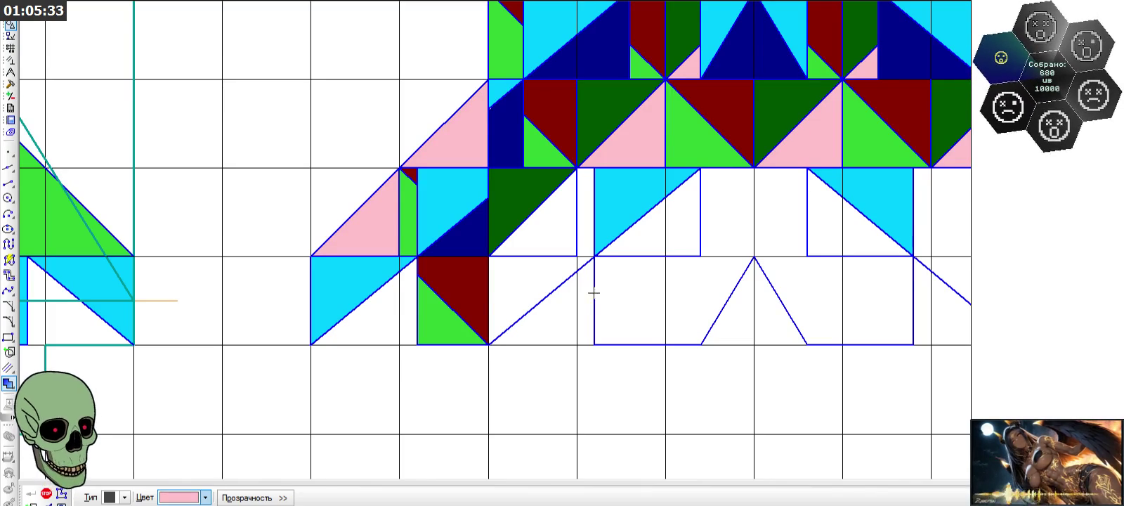
pyautogui.click(559, 228)
pyautogui.click(29, 496)
# - Fill the triangle beside the dark red square cyan
pyautogui.click(204, 497)
pyautogui.click(215, 448)
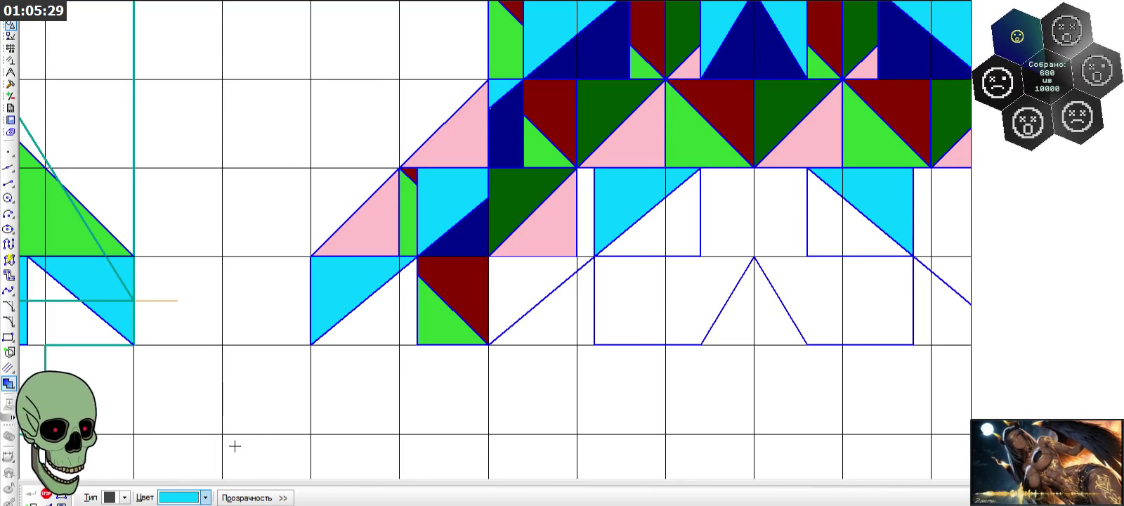
pyautogui.click(579, 265)
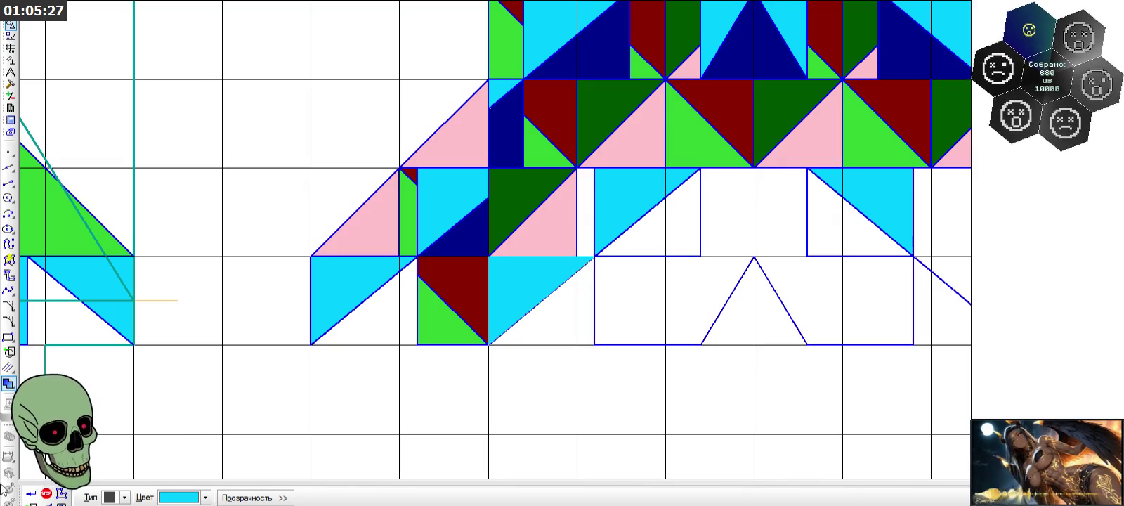
pyautogui.click(31, 494)
pyautogui.scroll(-1, 482, 329)
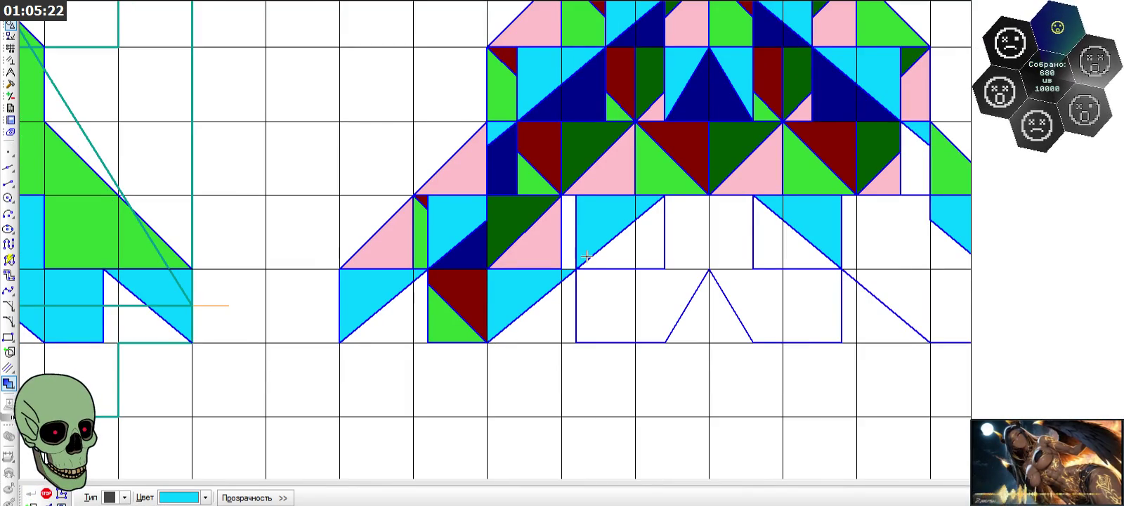
pyautogui.scroll(1, 585, 256)
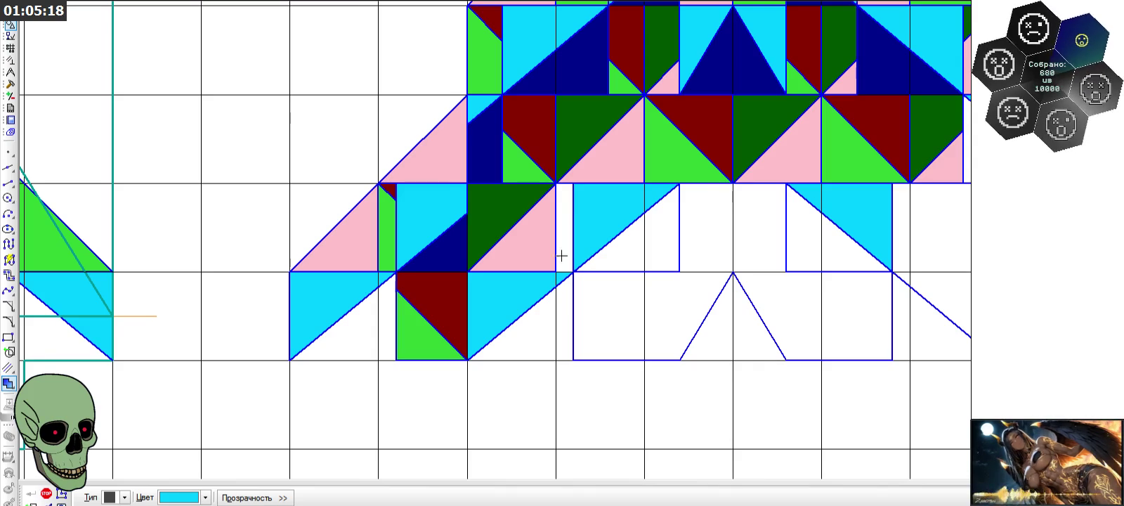
pyautogui.click(8, 182)
pyautogui.scroll(2, 546, 213)
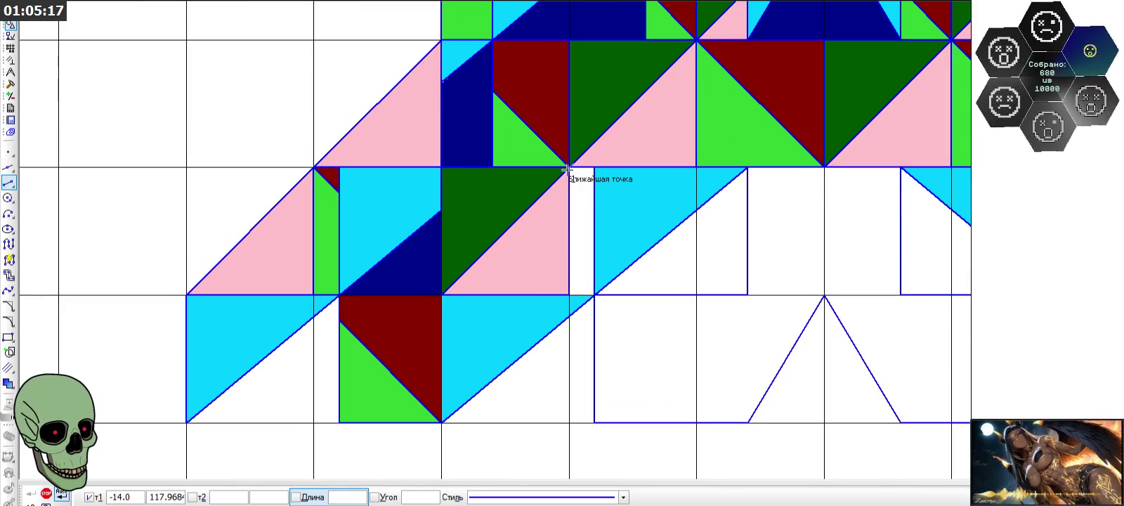
# - Draw two parallel 45° down-right diagonals one row apart
pyautogui.click(696, 295)
pyautogui.click(570, 295)
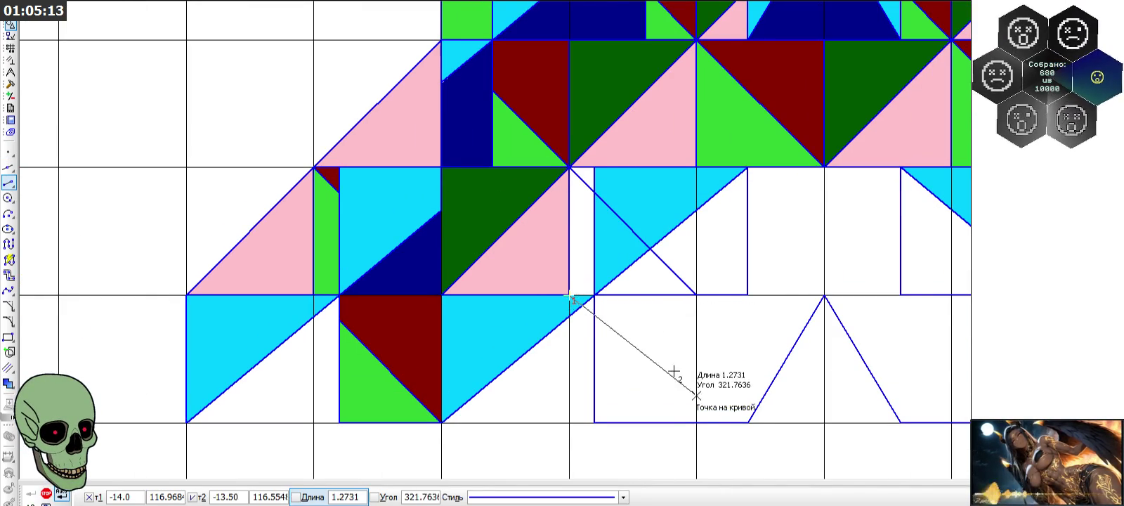
pyautogui.click(696, 423)
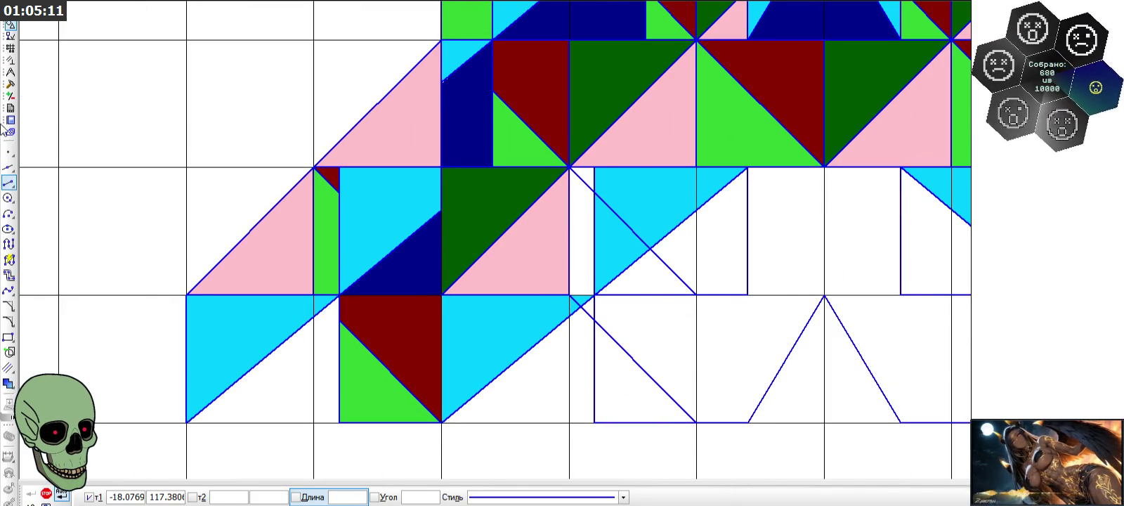
# - Trim the surplus diagonal pieces, including the one crossing the cyan triangle
pyautogui.click(10, 84)
pyautogui.click(9, 244)
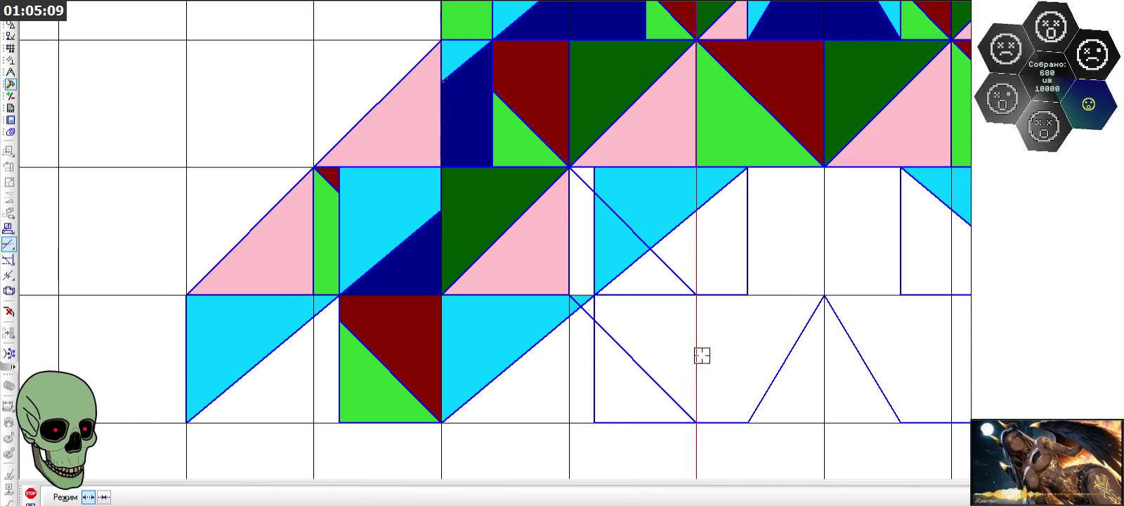
pyautogui.click(676, 274)
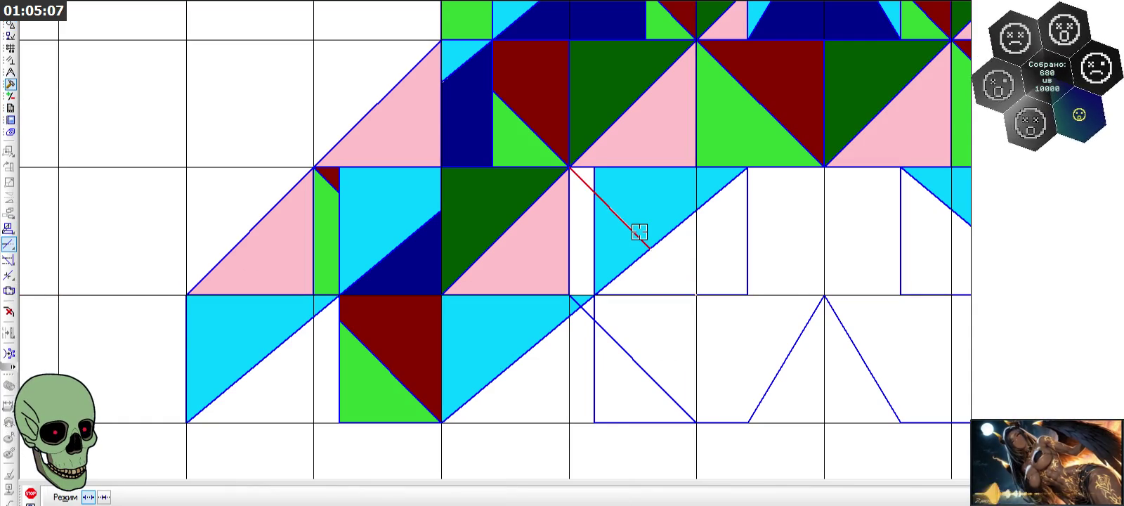
pyautogui.click(638, 231)
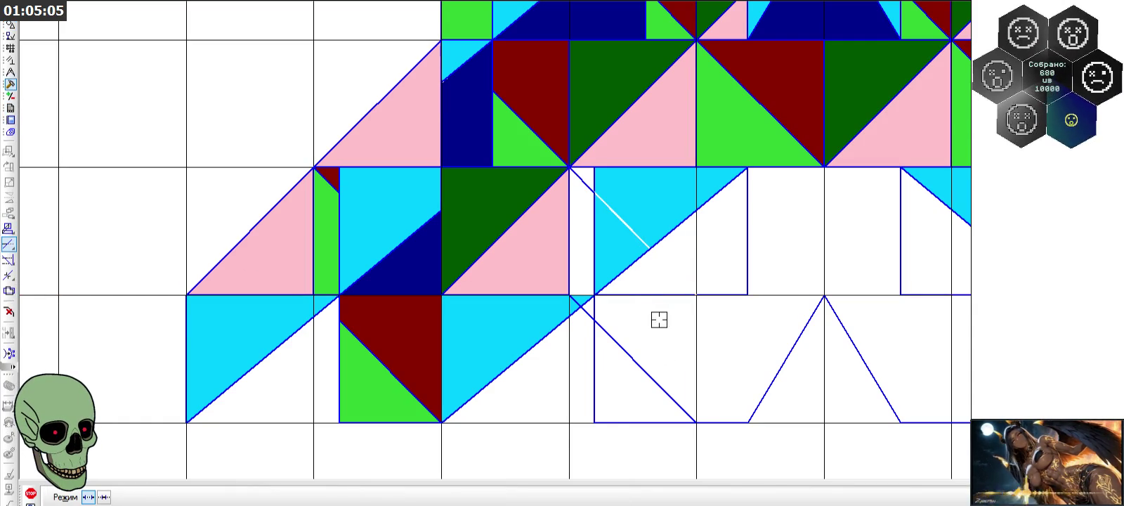
pyautogui.click(573, 302)
pyautogui.scroll(-1, 519, 156)
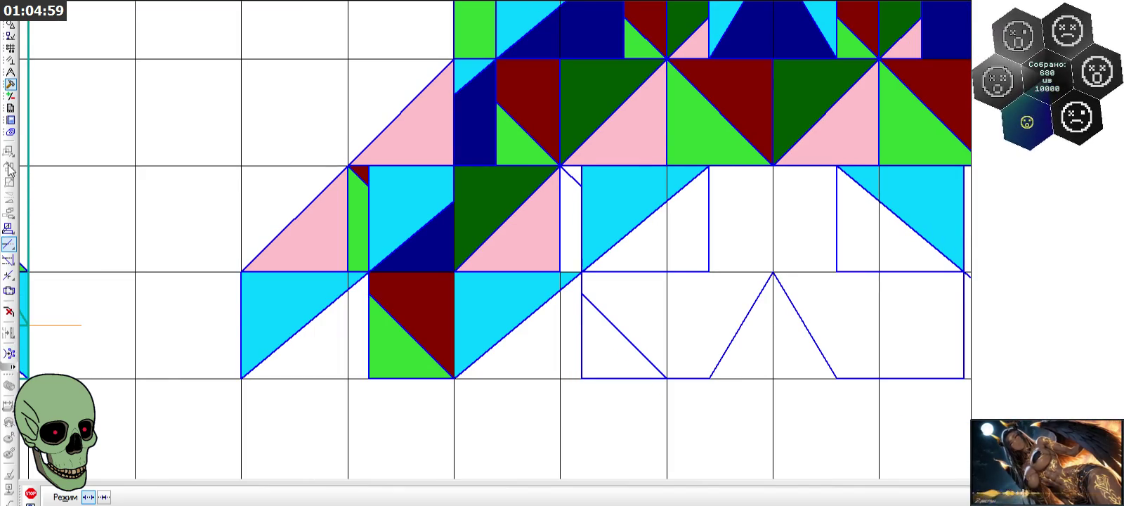
# - Fill the small lower triangle and the narrow strip bright green
pyautogui.click(10, 35)
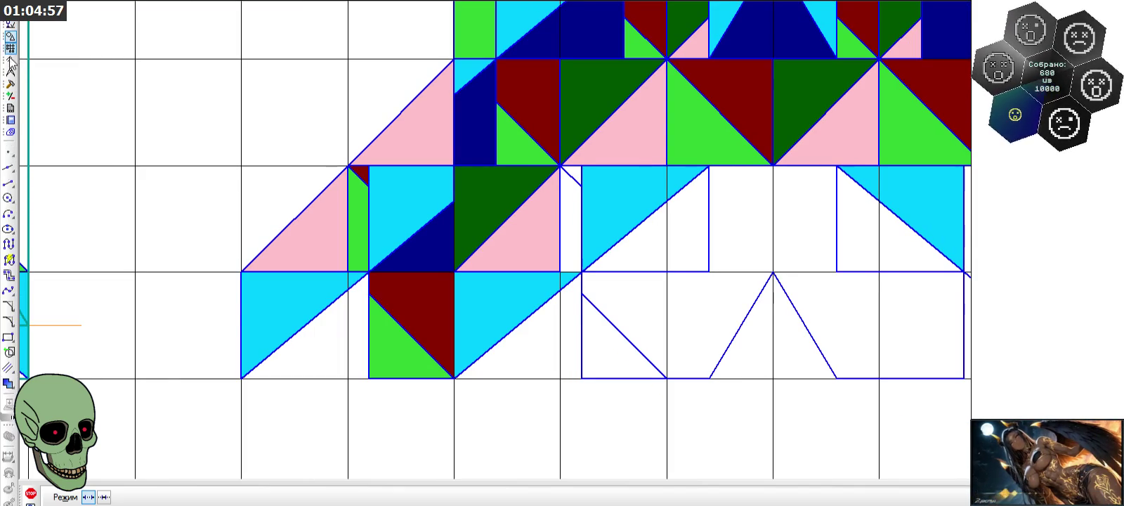
pyautogui.click(8, 382)
pyautogui.click(205, 497)
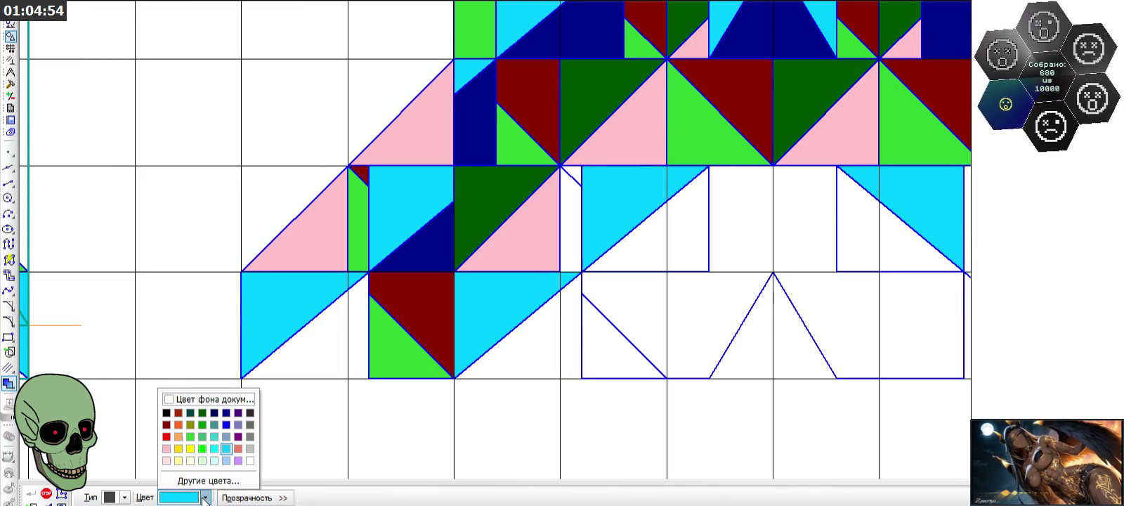
pyautogui.click(193, 436)
pyautogui.click(601, 356)
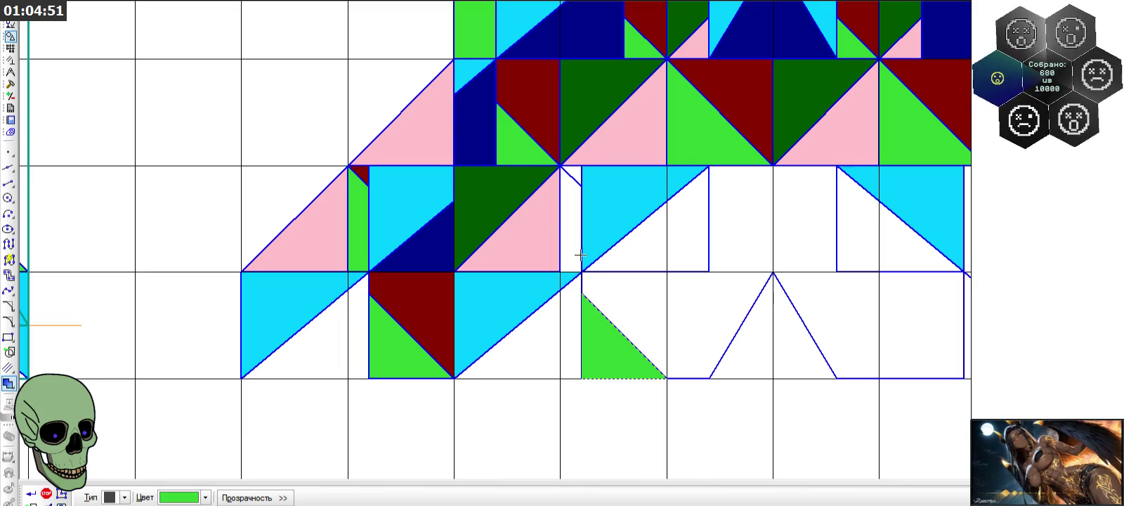
pyautogui.click(573, 244)
pyautogui.click(38, 494)
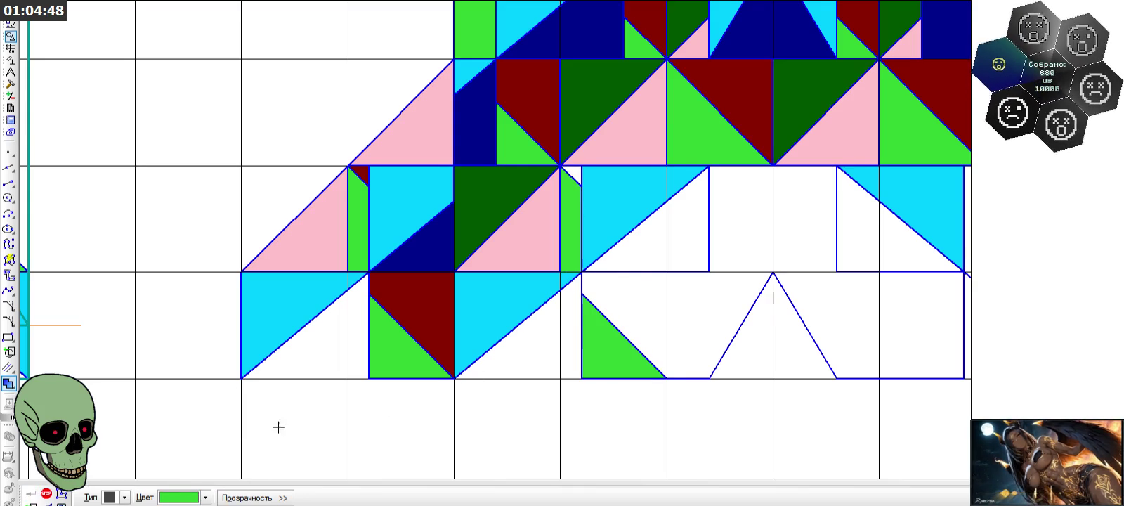
pyautogui.scroll(-2, 459, 244)
pyautogui.scroll(1, 459, 239)
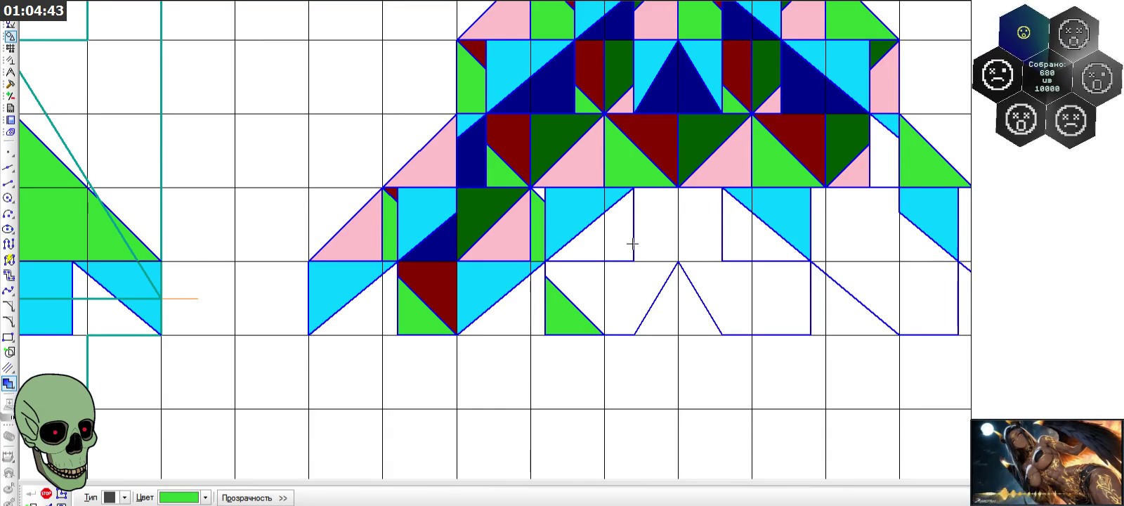
pyautogui.scroll(1, 632, 244)
# - Fill the triangle above the green one dark red and the triangle in the row above navy
pyautogui.click(205, 497)
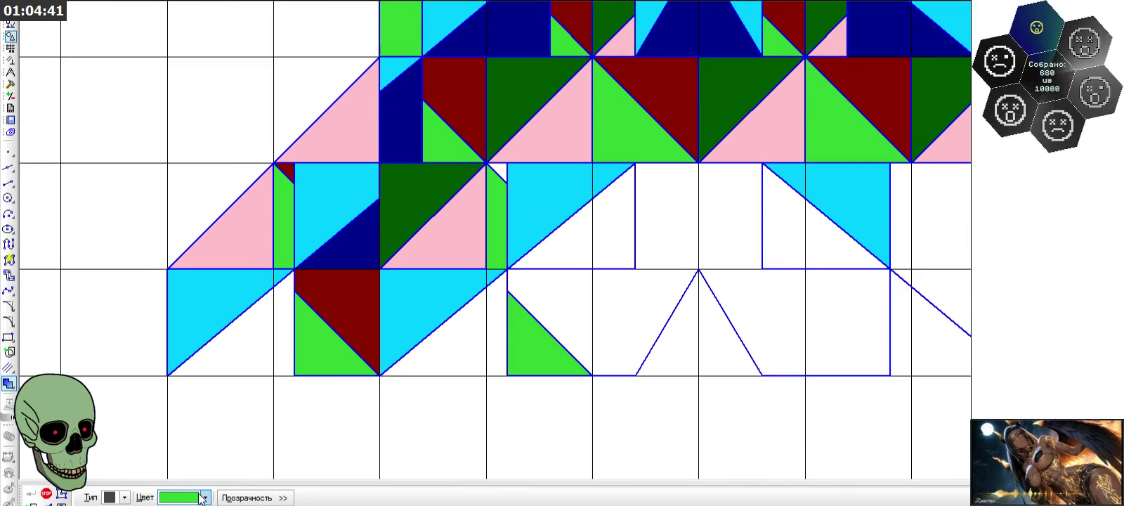
pyautogui.click(167, 424)
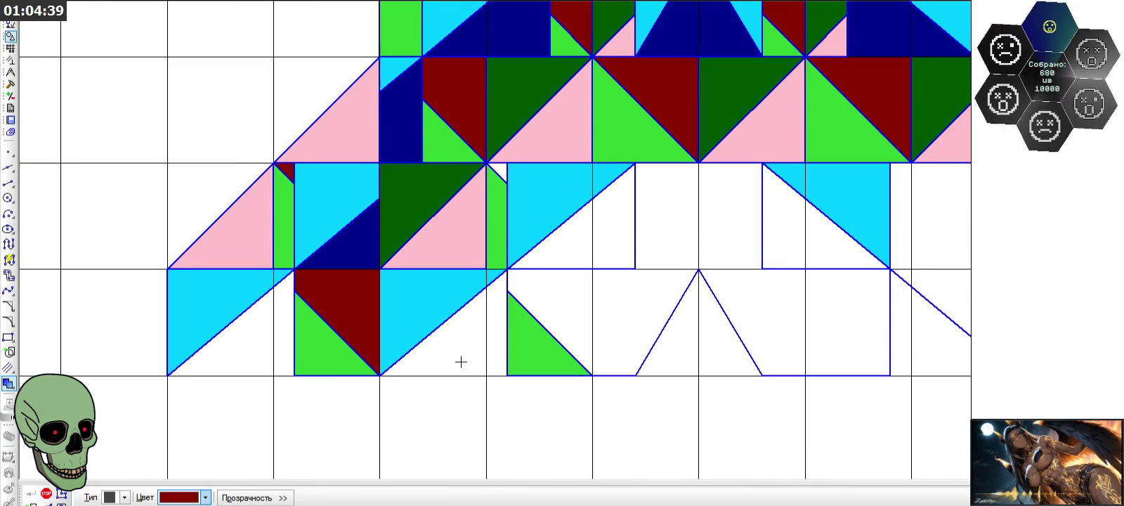
pyautogui.click(572, 315)
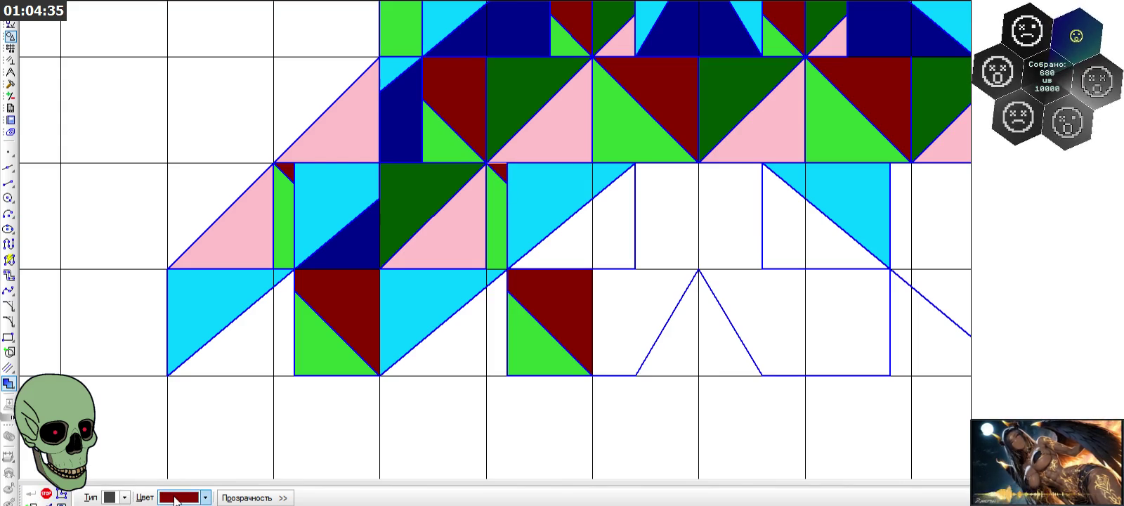
pyautogui.click(205, 497)
pyautogui.click(214, 413)
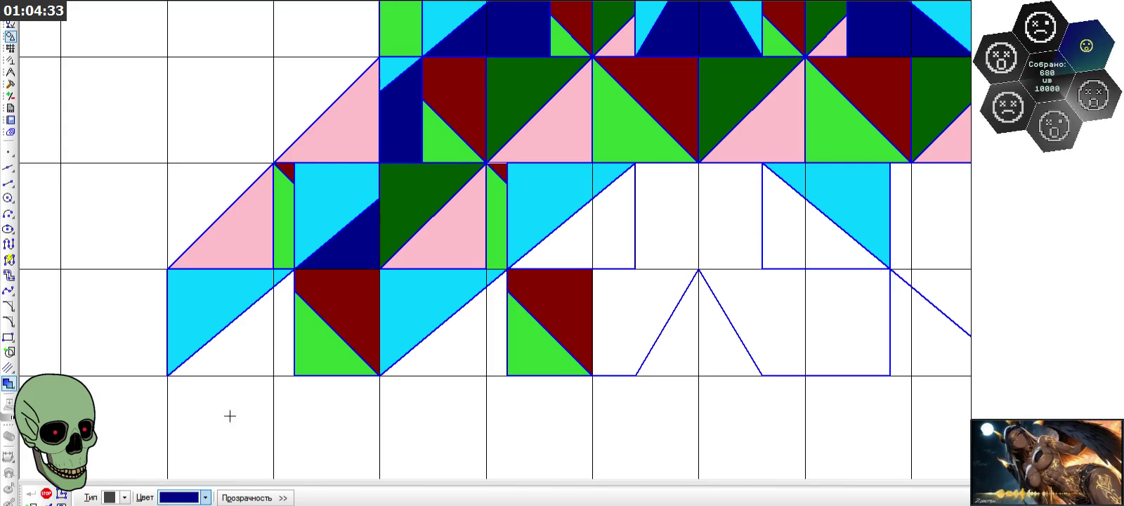
pyautogui.click(610, 243)
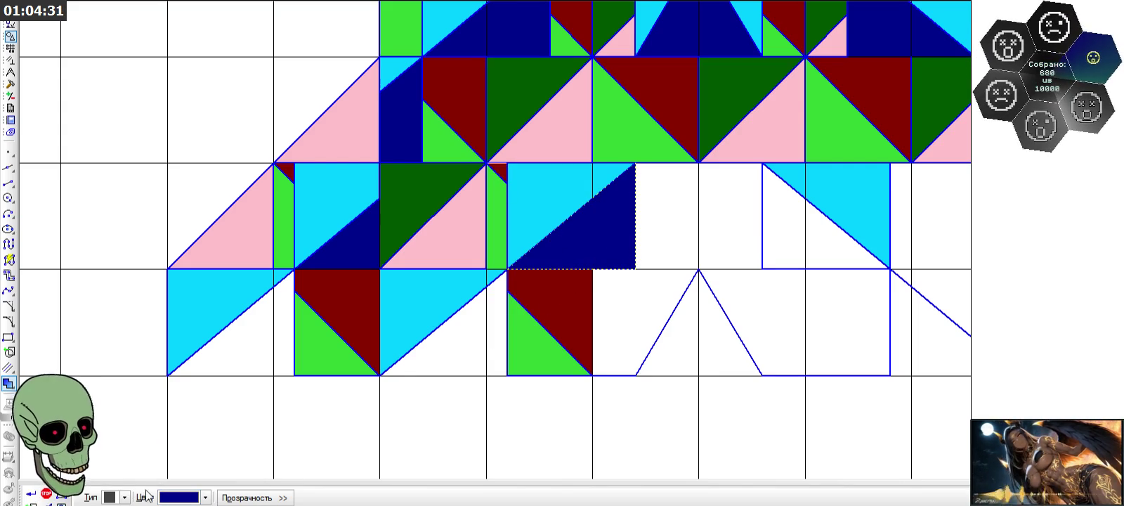
pyautogui.click(30, 494)
pyautogui.scroll(-1, 499, 334)
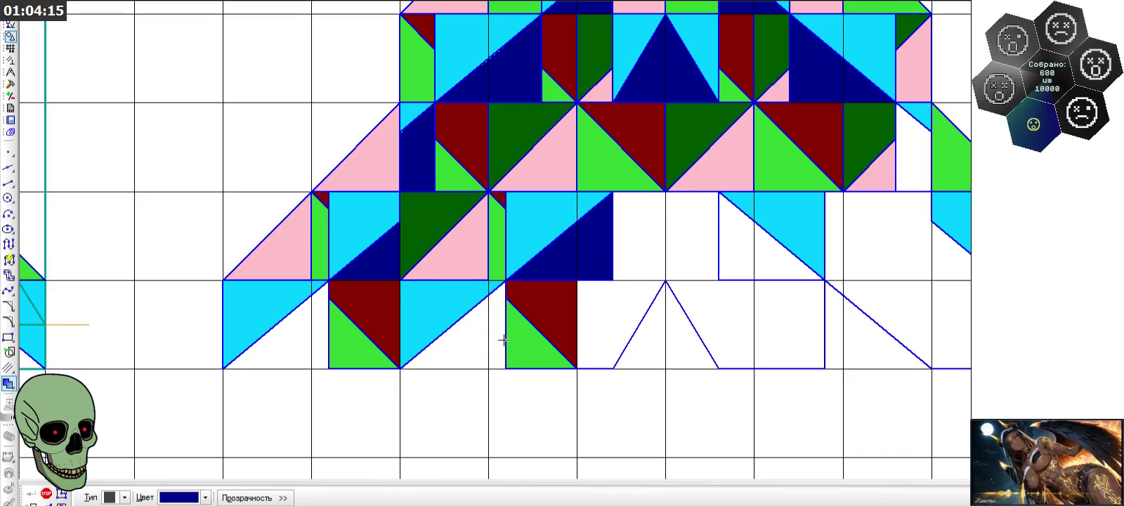
pyautogui.click(8, 183)
# - Draw two vertical dividers and two diagonals across the empty lower section
pyautogui.click(613, 280)
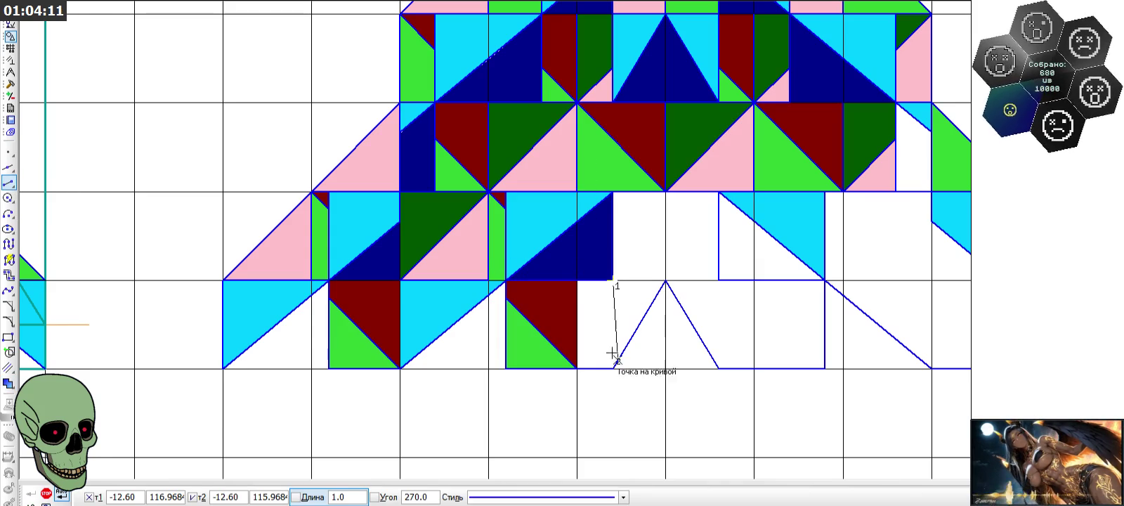
pyautogui.click(613, 368)
pyautogui.click(717, 368)
pyautogui.click(718, 280)
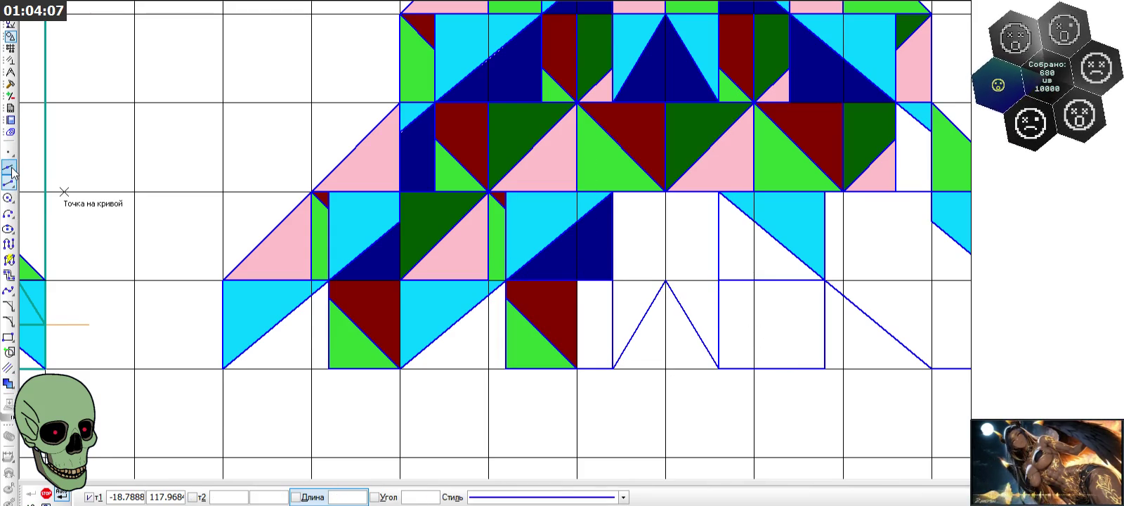
pyautogui.click(577, 368)
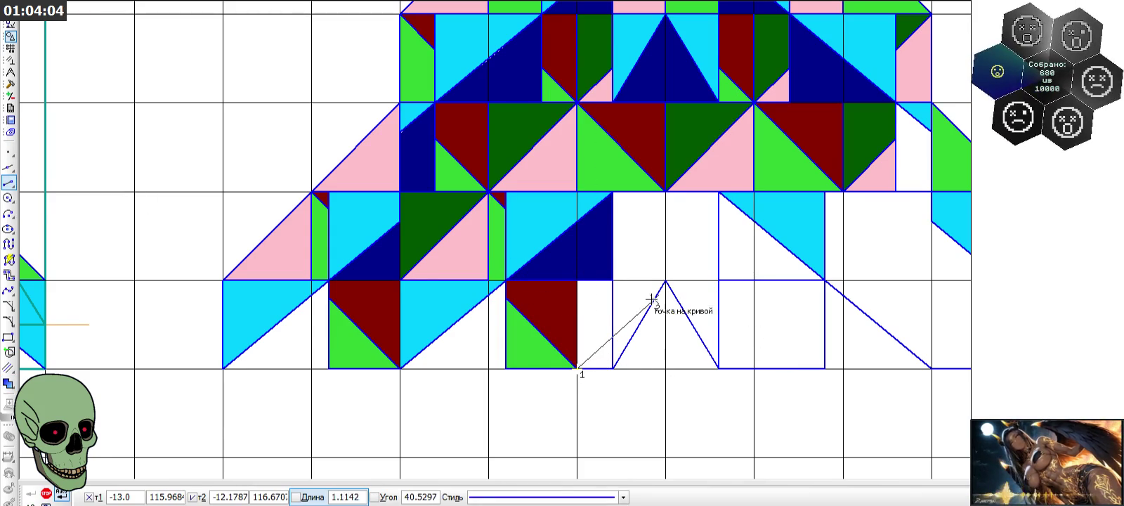
pyautogui.click(665, 281)
pyautogui.click(665, 192)
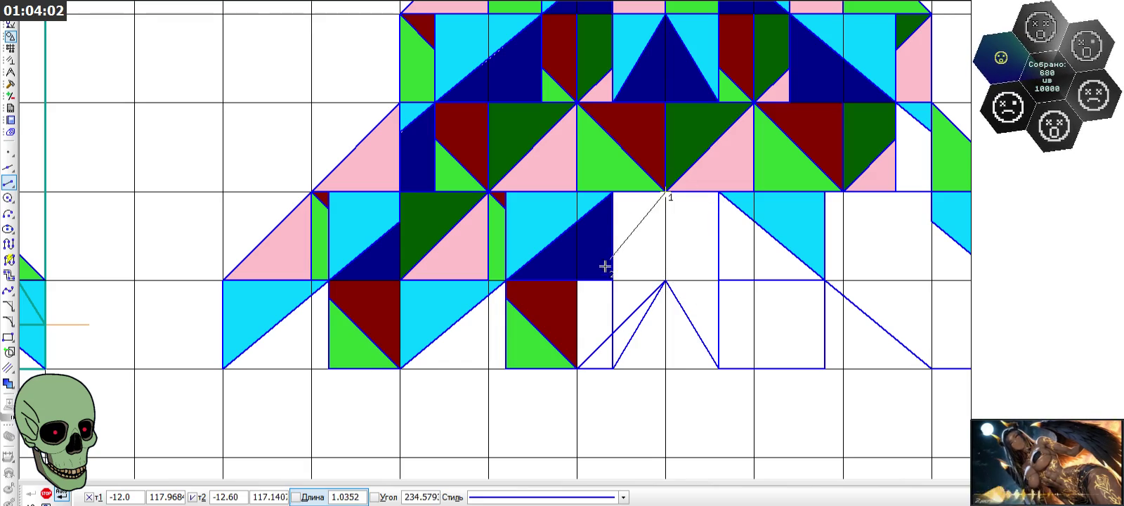
pyautogui.click(577, 280)
pyautogui.scroll(1, 635, 254)
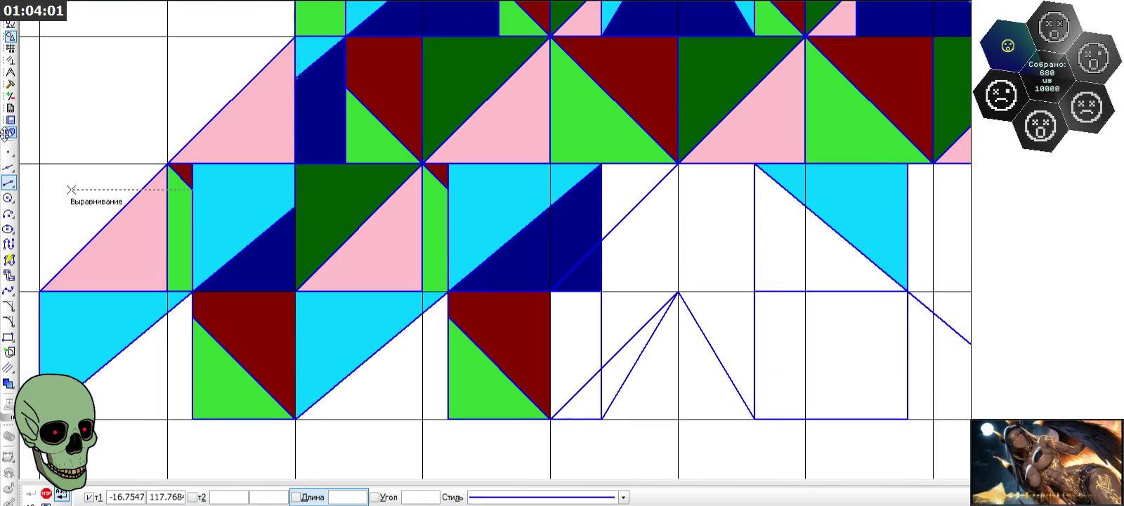
# - Trim the overlong diagonal back to the vertical line with Trim Curve
pyautogui.click(10, 84)
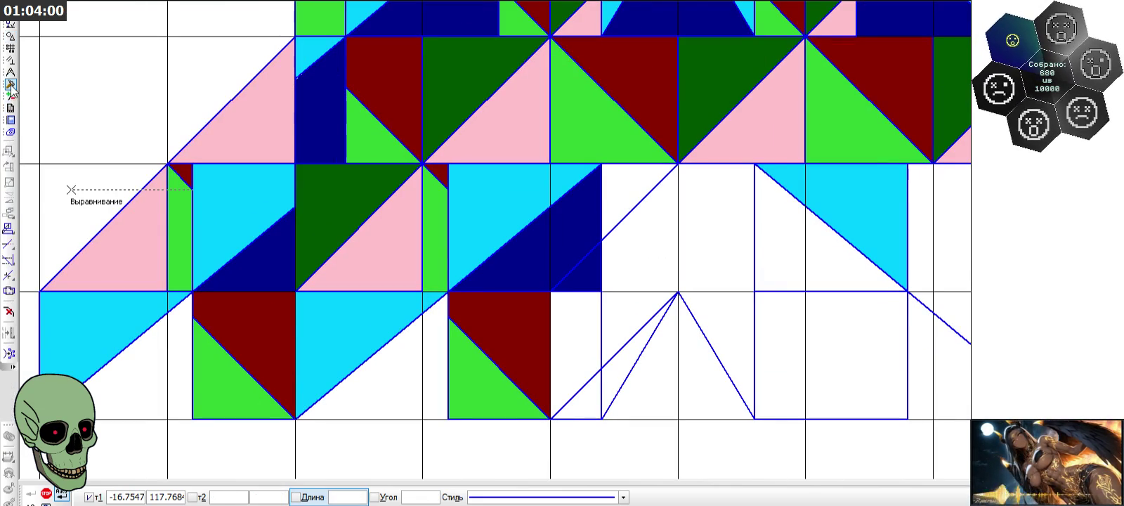
pyautogui.click(8, 244)
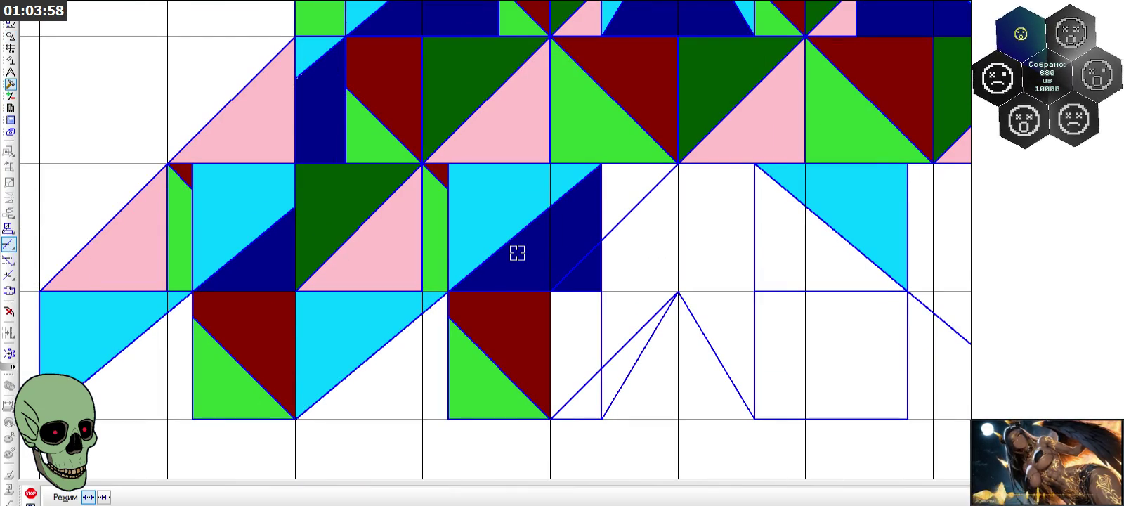
pyautogui.click(627, 339)
pyautogui.scroll(-1, 565, 257)
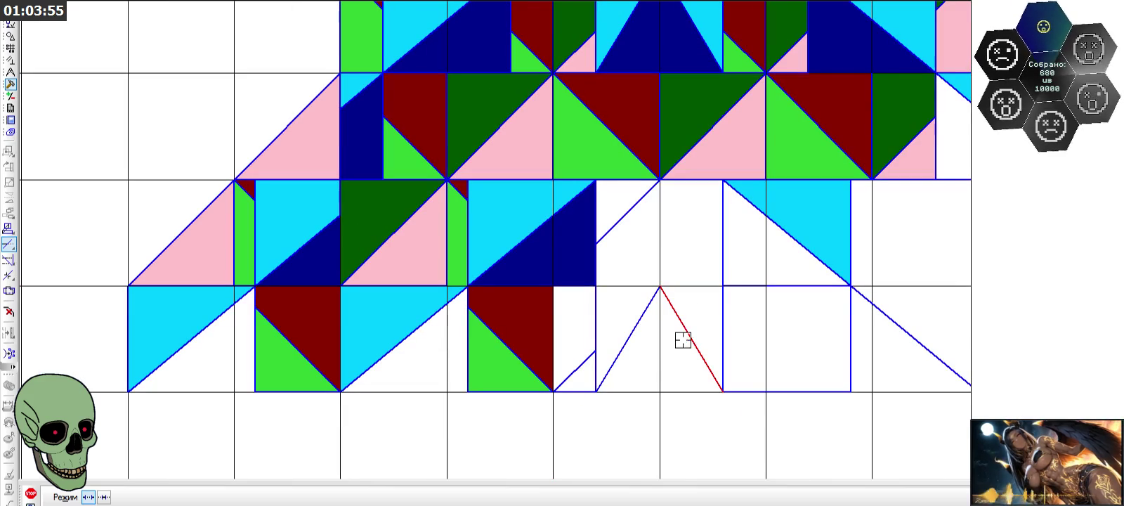
# - Fill the lower narrow triangle and the upper triangle dark green
pyautogui.click(11, 35)
pyautogui.click(8, 384)
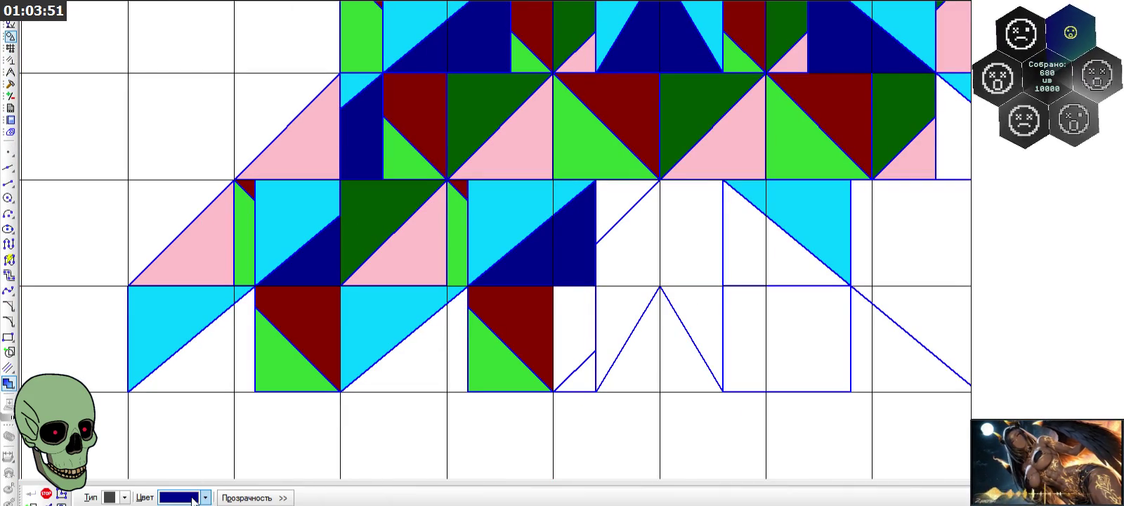
pyautogui.click(205, 497)
pyautogui.click(201, 413)
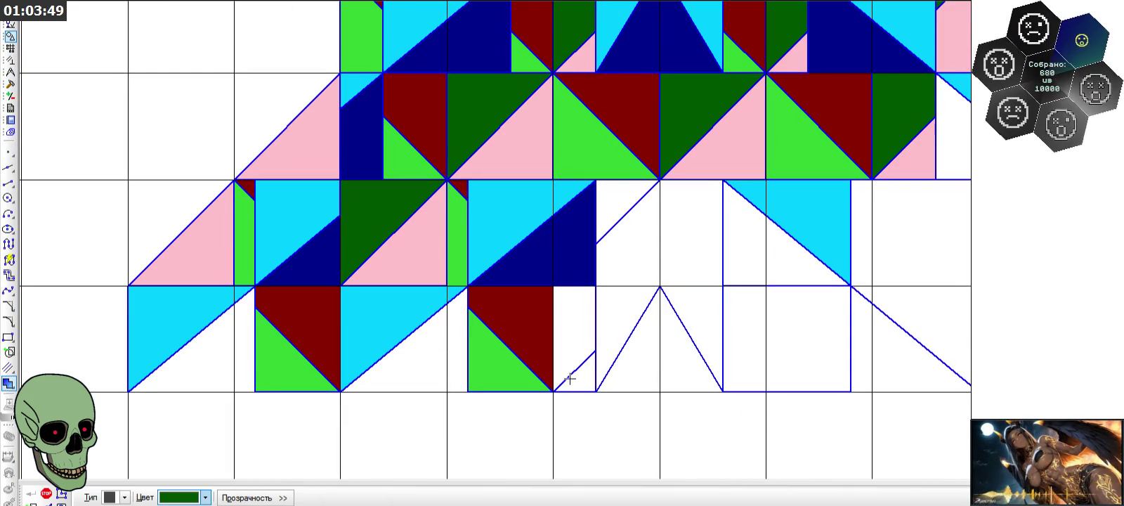
pyautogui.click(584, 325)
pyautogui.click(605, 200)
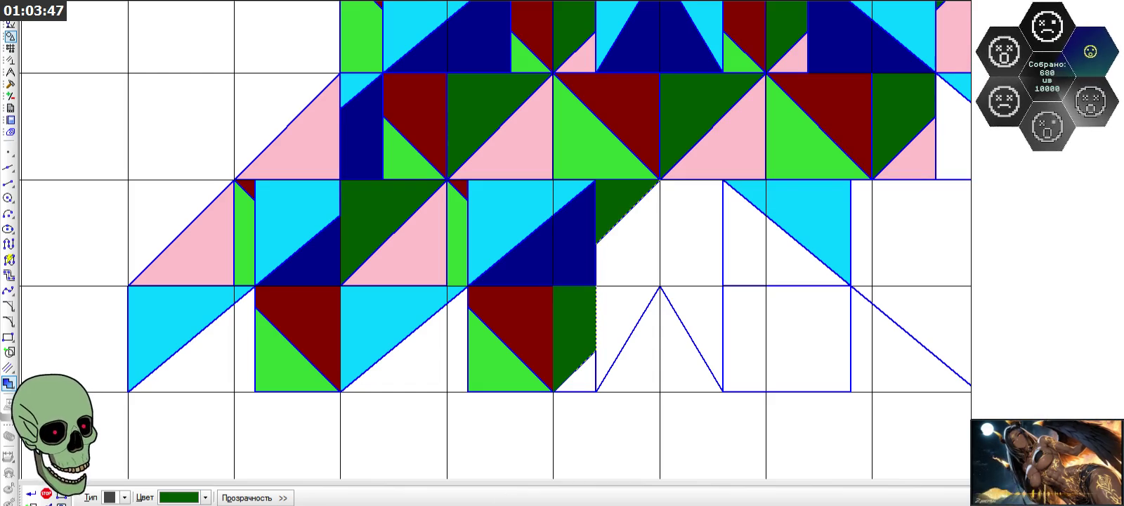
pyautogui.click(31, 494)
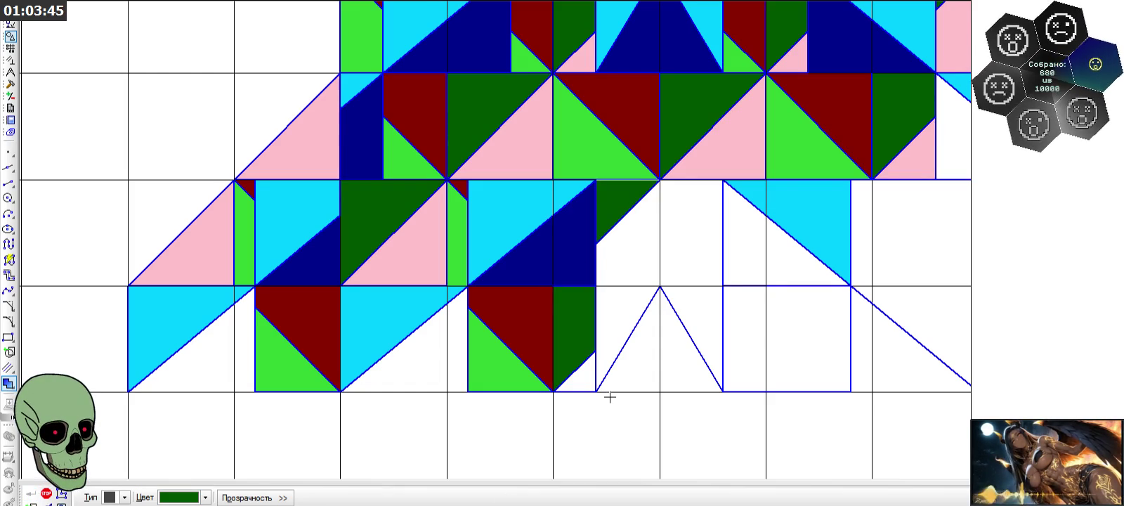
# - Fill the quadrilateral beside the peak and the small bottom triangle pink
pyautogui.click(205, 497)
pyautogui.click(166, 455)
pyautogui.click(650, 274)
pyautogui.click(579, 379)
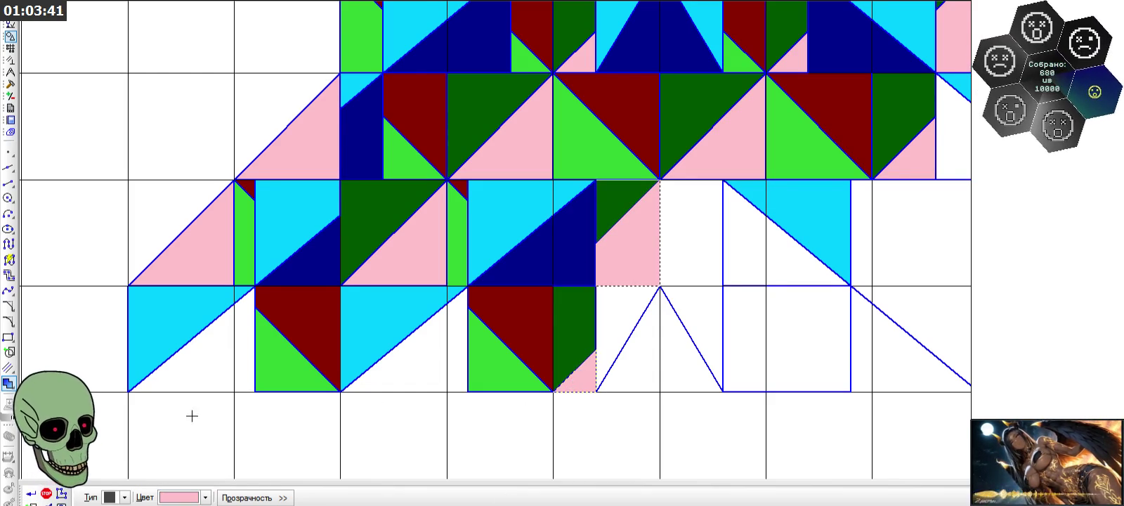
pyautogui.click(44, 491)
# - Fill the two triangles flanking the central peak turquoise
pyautogui.click(205, 497)
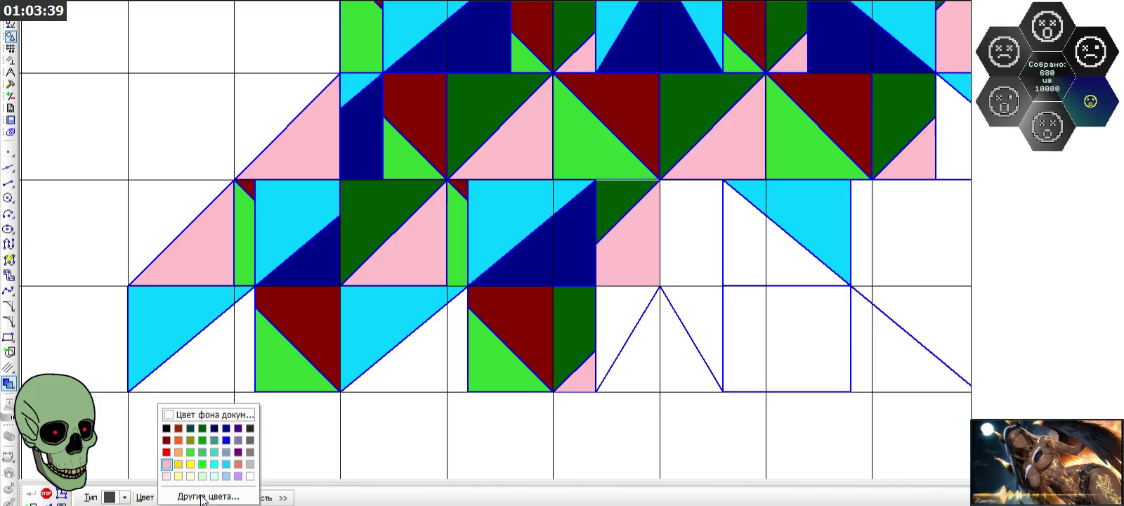
pyautogui.click(218, 450)
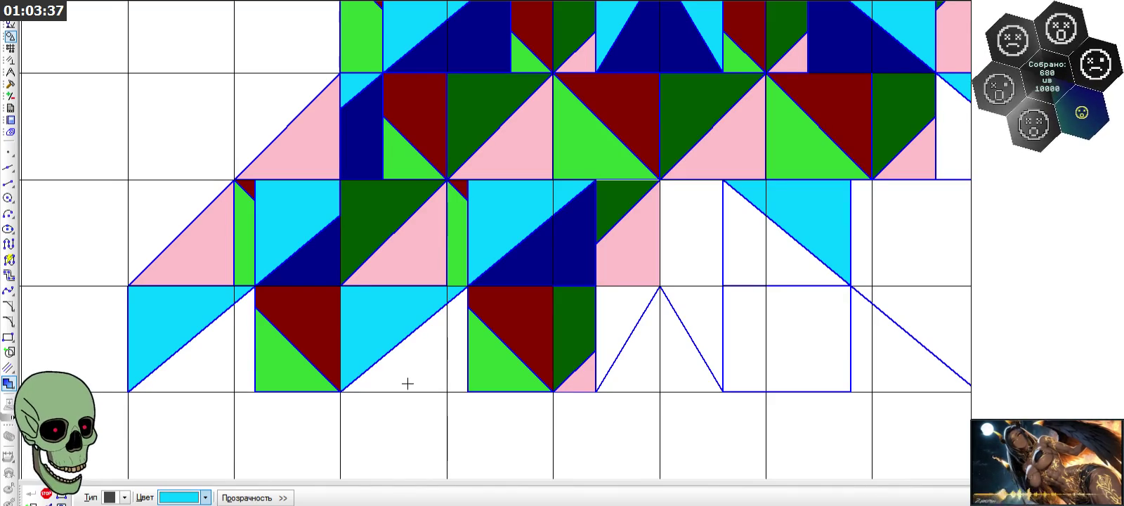
pyautogui.click(640, 307)
pyautogui.click(673, 299)
pyautogui.click(44, 491)
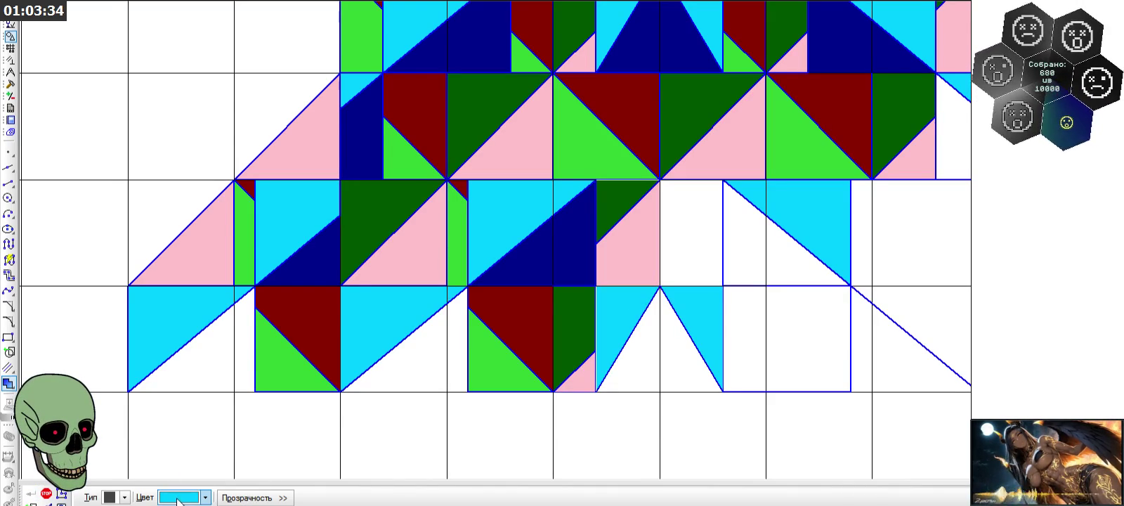
# - Pick green as the fill colour and select the turquoise triangle's diagonal edge
pyautogui.click(205, 497)
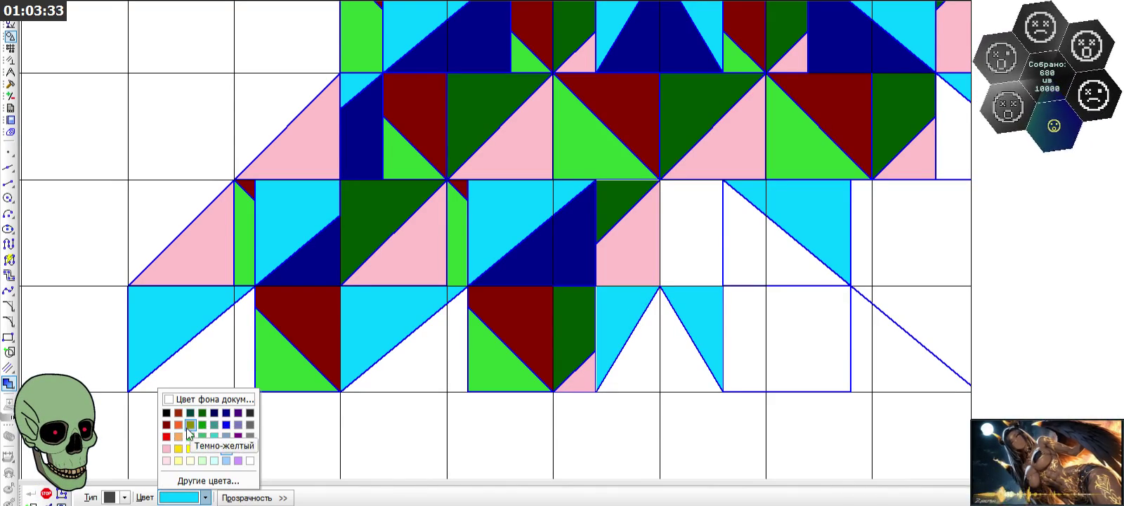
pyautogui.click(189, 436)
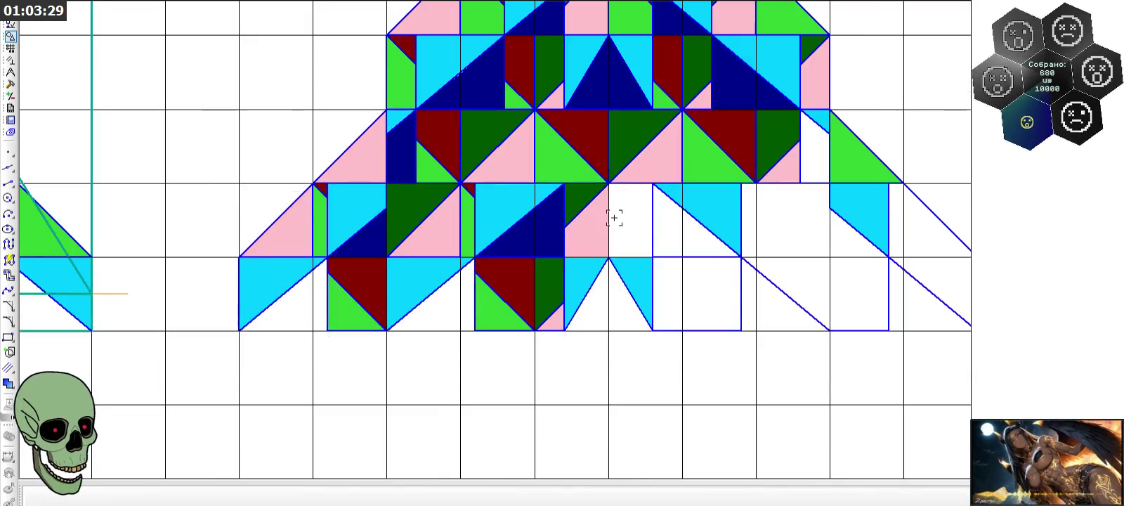
pyautogui.scroll(1, 779, 250)
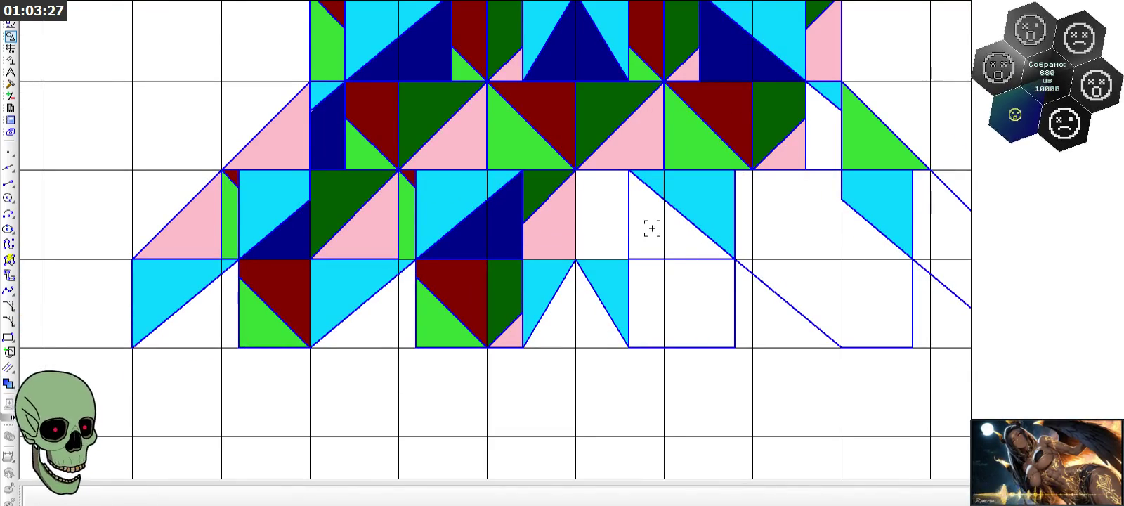
pyautogui.scroll(3, 599, 321)
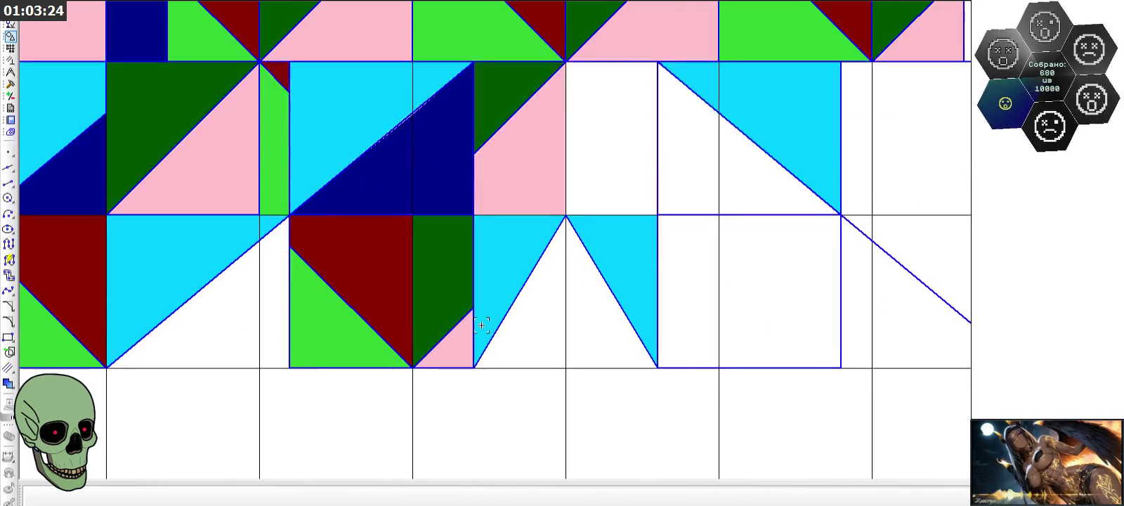
pyautogui.click(451, 333)
# - Select the neighbouring diagonal edge, abandon a started line, and end the current command
pyautogui.click(507, 119)
pyautogui.click(10, 83)
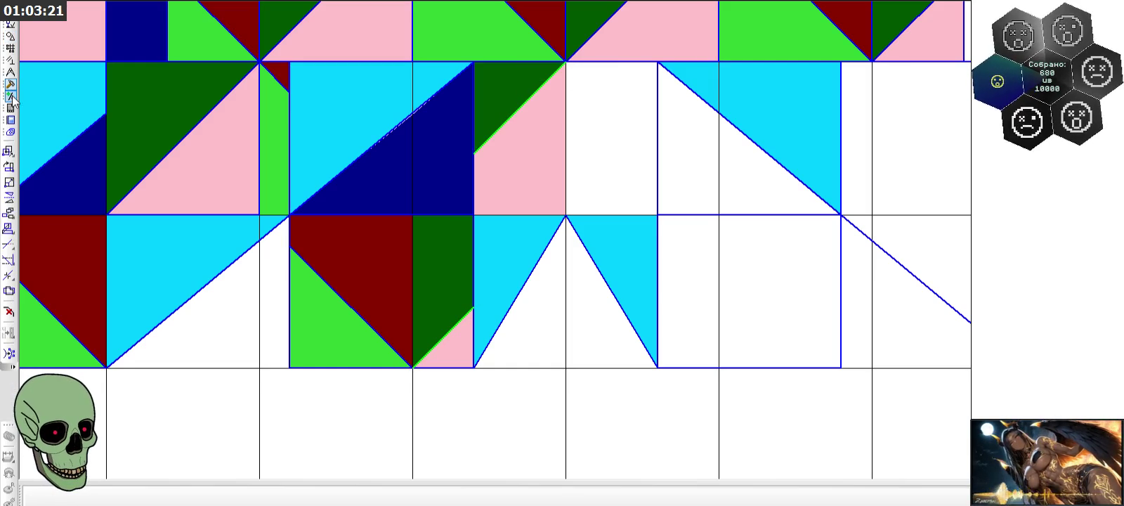
pyautogui.click(8, 199)
pyautogui.click(566, 211)
pyautogui.press('Escape')
pyautogui.scroll(-2, 610, 274)
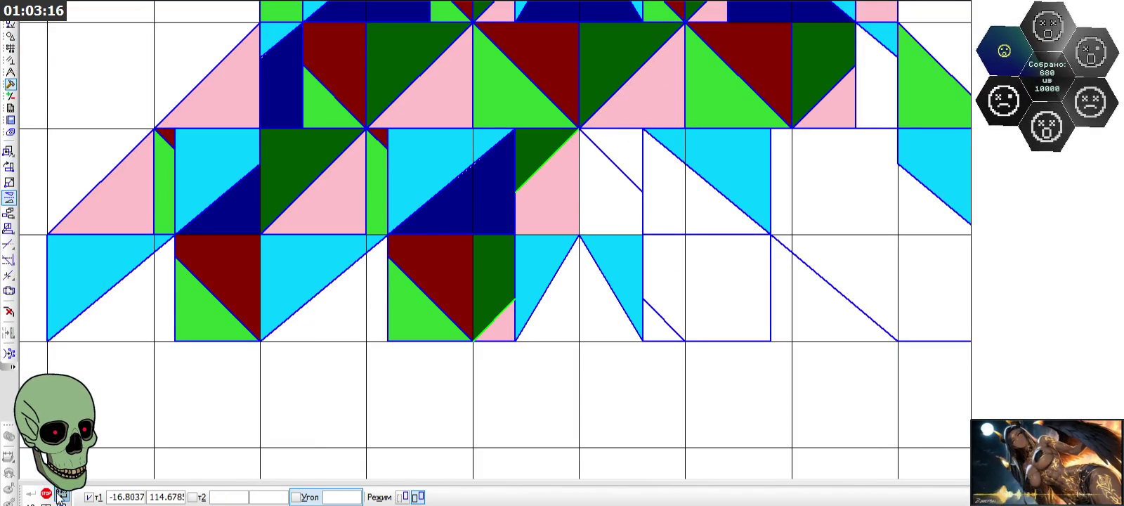
pyautogui.click(47, 493)
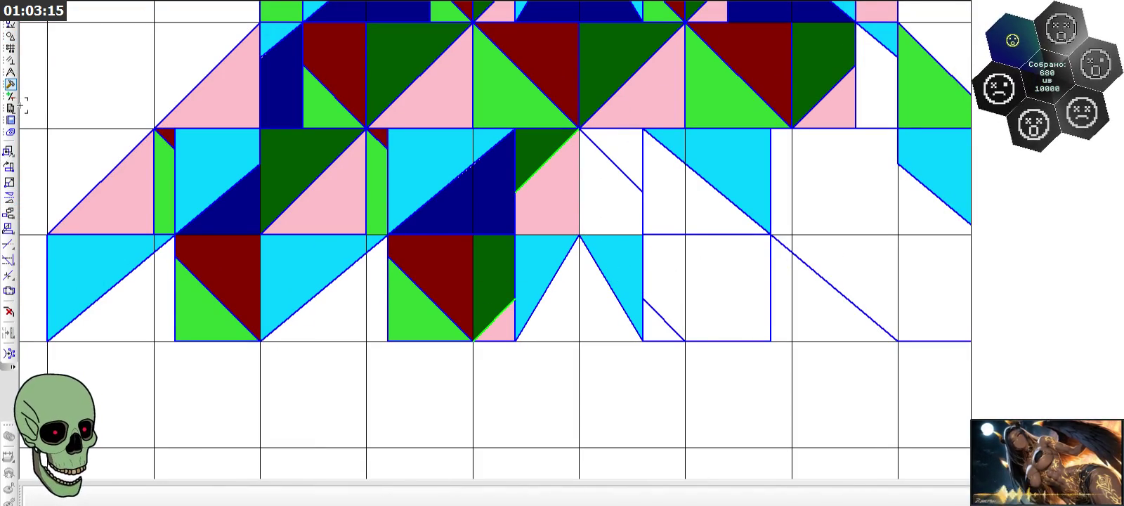
pyautogui.click(10, 36)
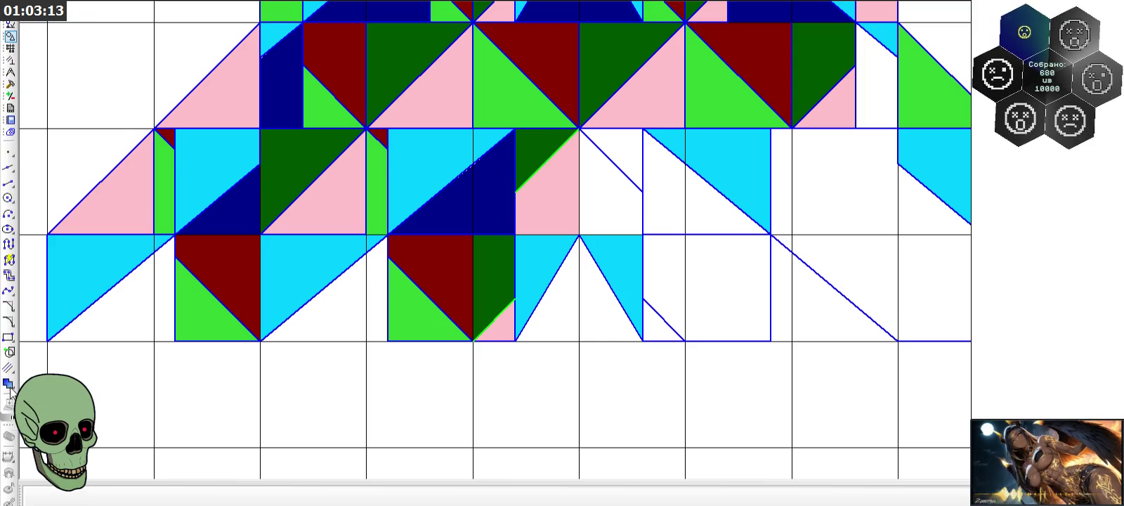
pyautogui.click(8, 383)
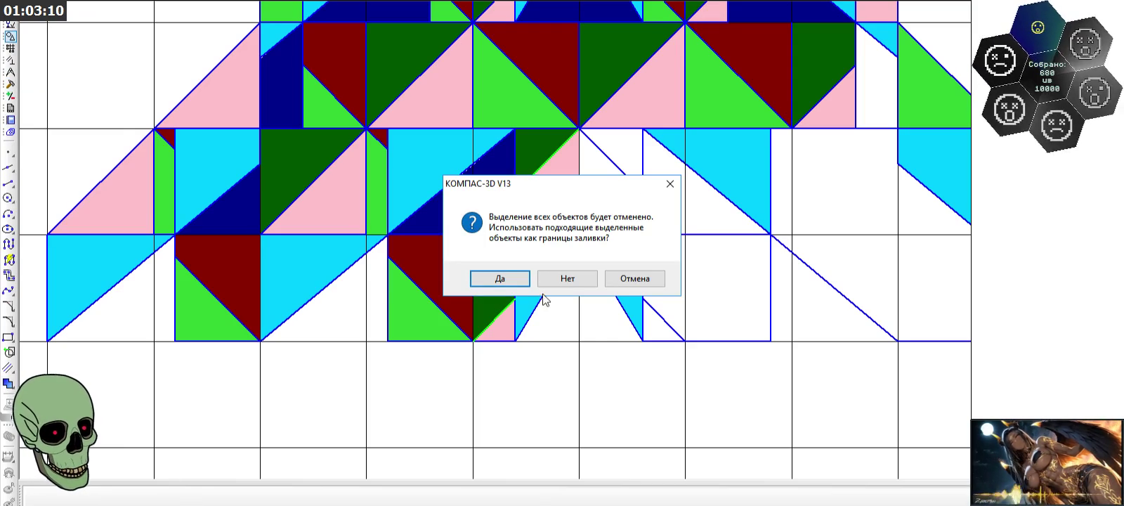
# - Confirm the boundary prompt with Да, then fill the triangle right of the pink piece and a bottom corner green
pyautogui.click(560, 279)
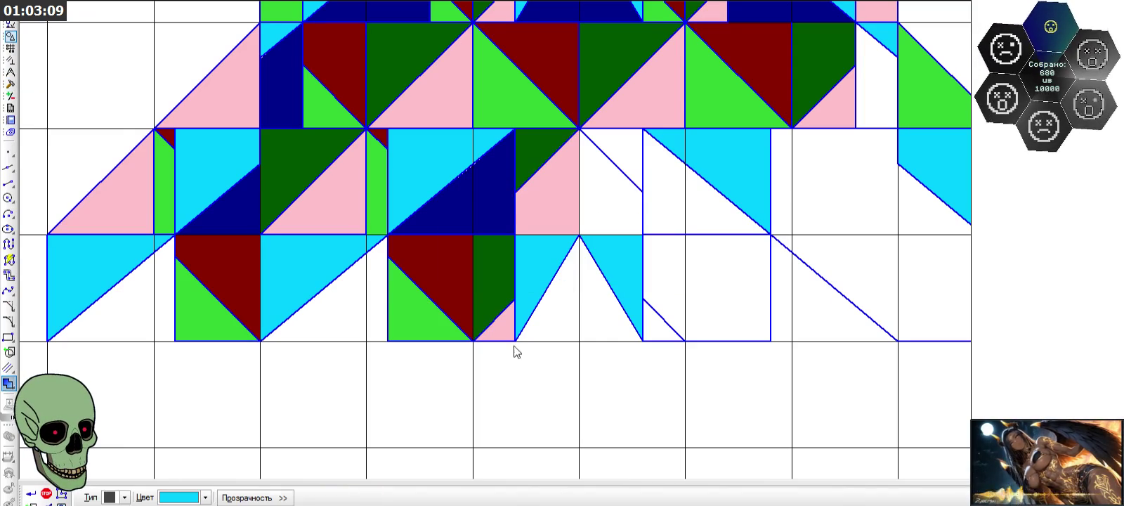
pyautogui.click(178, 496)
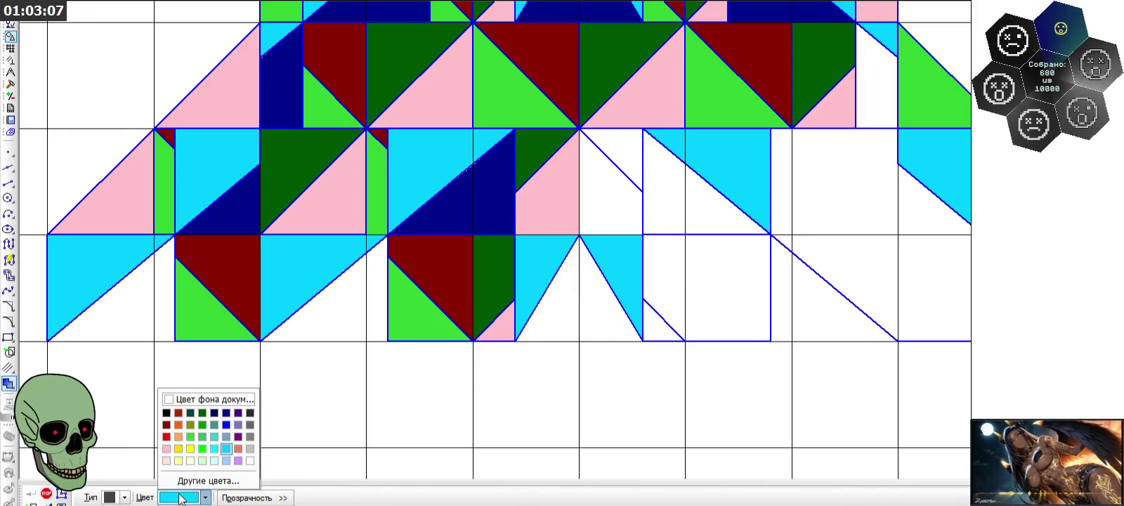
pyautogui.click(189, 441)
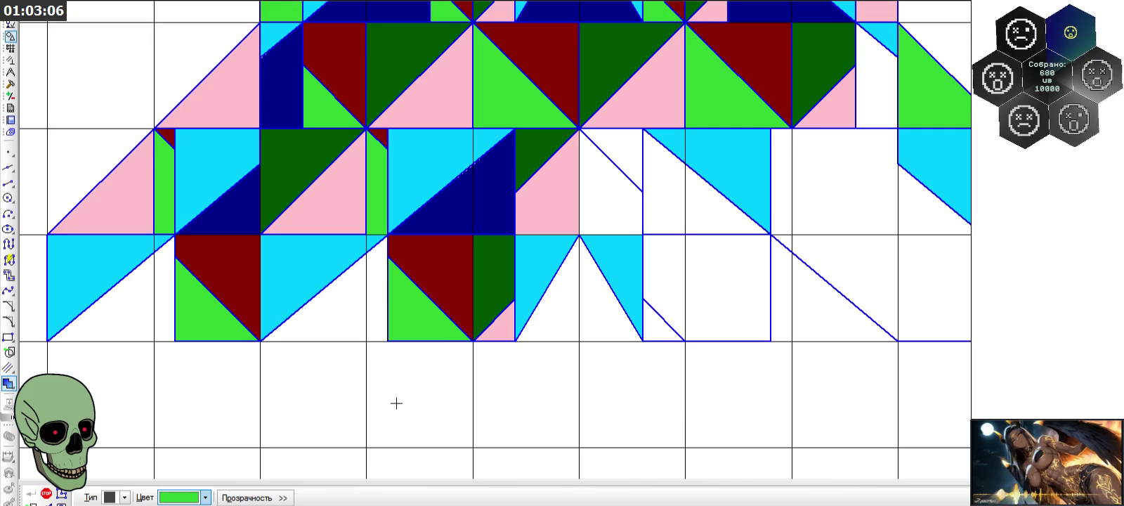
pyautogui.click(608, 207)
pyautogui.click(652, 309)
pyautogui.click(23, 483)
# - Fill the triangle beside the cyan square dark blue
pyautogui.click(180, 496)
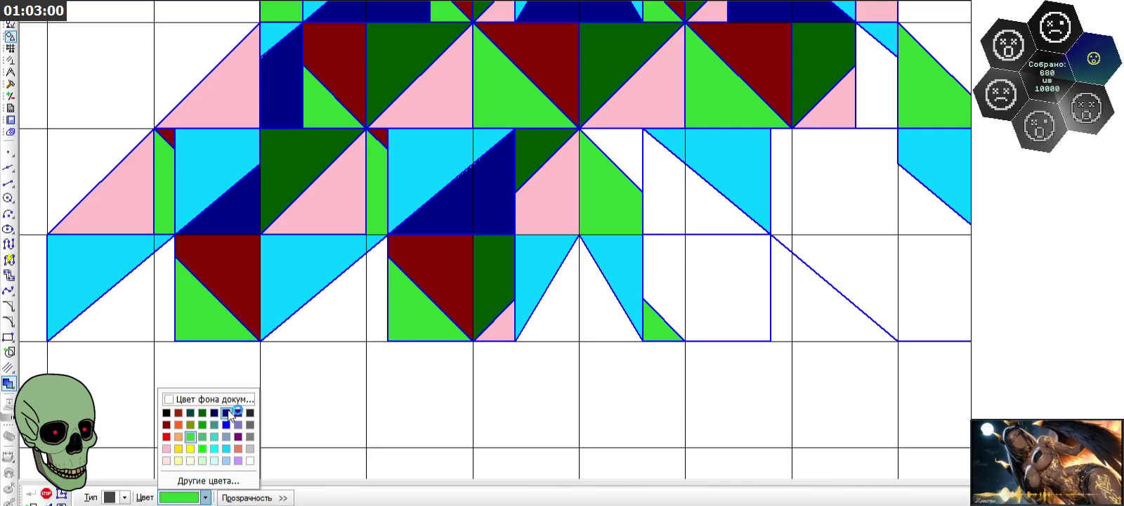
pyautogui.click(227, 413)
pyautogui.click(676, 230)
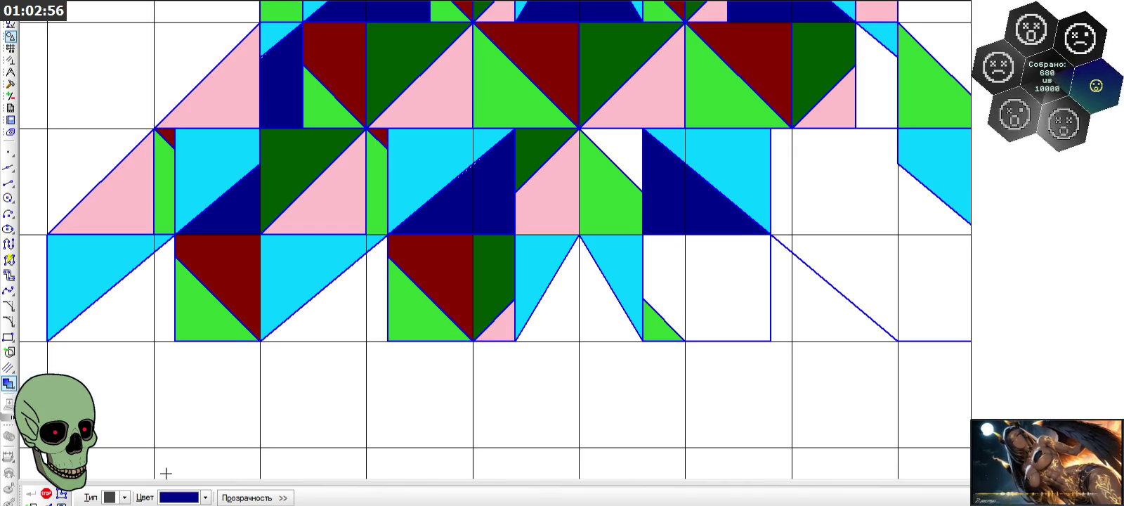
pyautogui.click(46, 494)
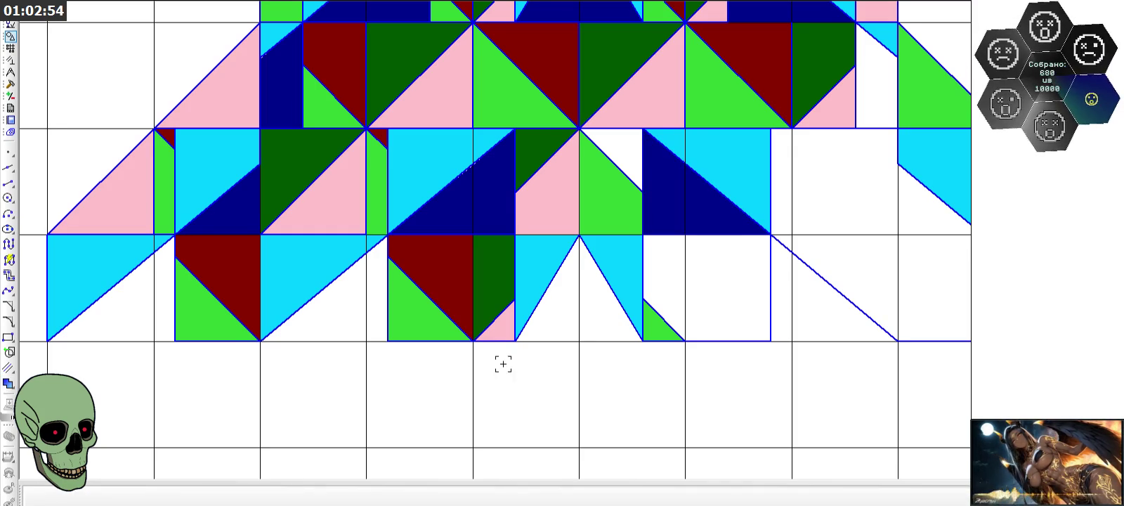
pyautogui.click(491, 323)
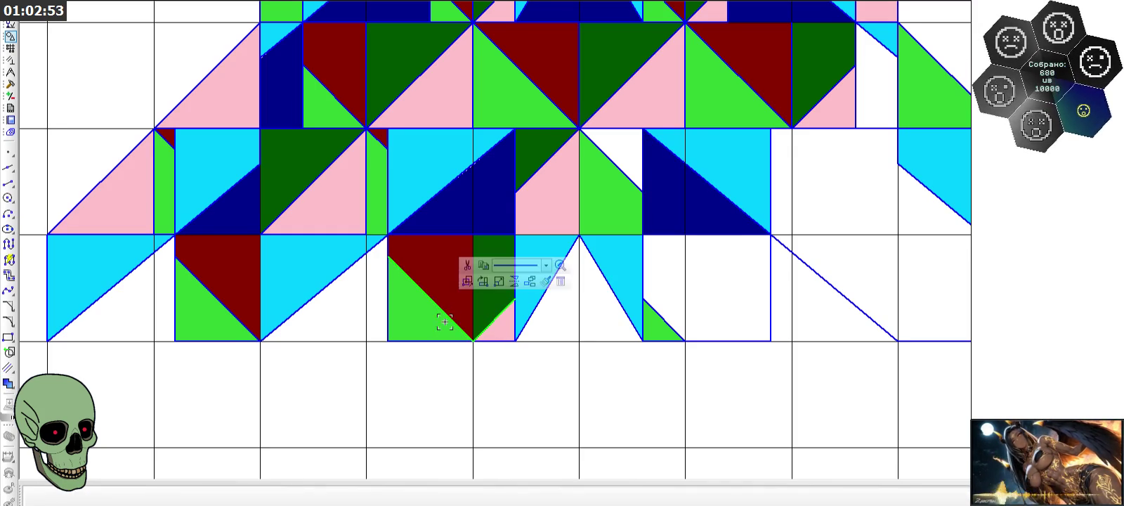
# - Mirror the selected diagonal across a vertical axis, then undo the unwanted copy
pyautogui.click(10, 84)
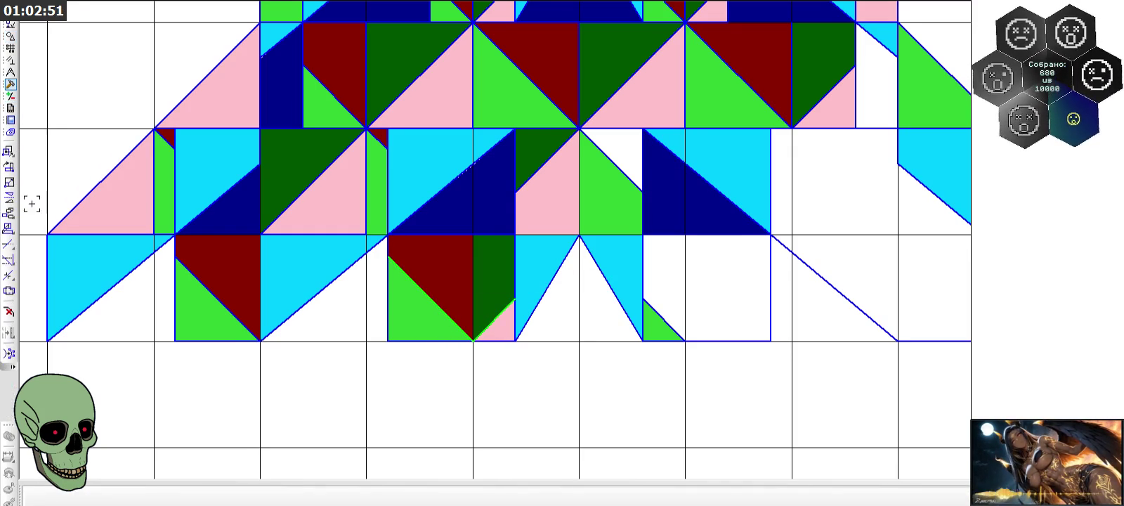
pyautogui.click(8, 197)
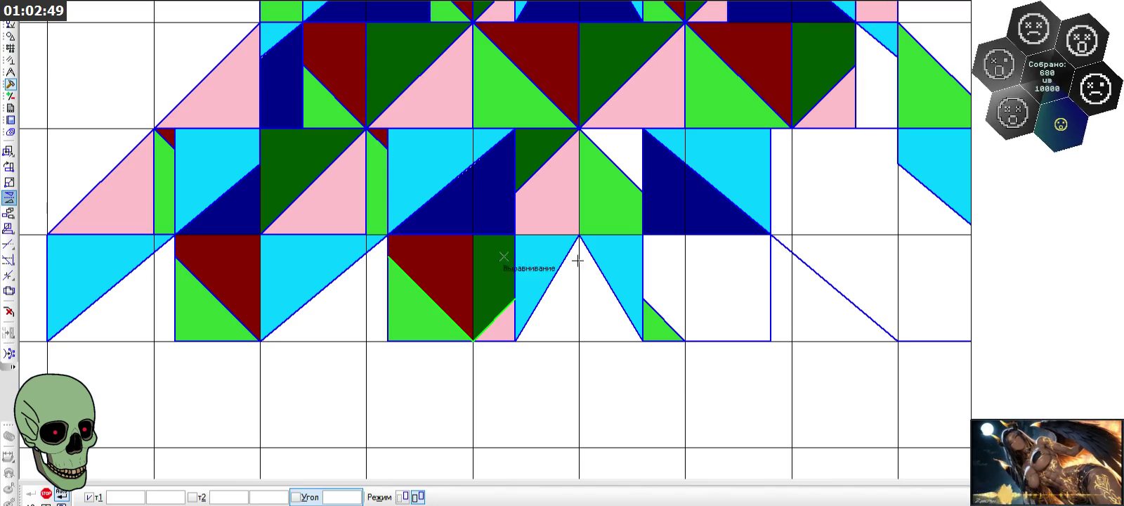
pyautogui.click(578, 280)
pyautogui.click(578, 271)
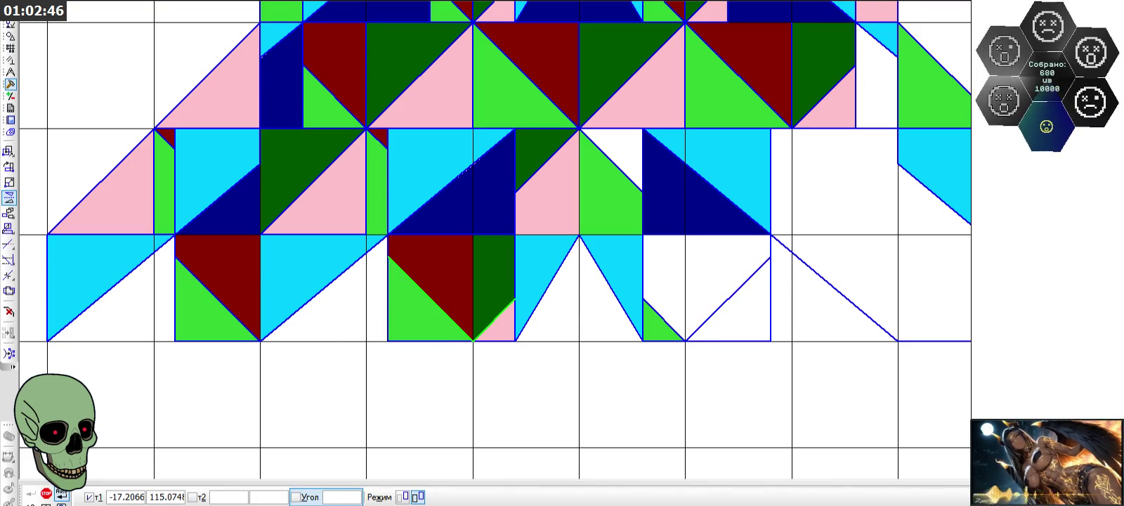
pyautogui.press('Escape')
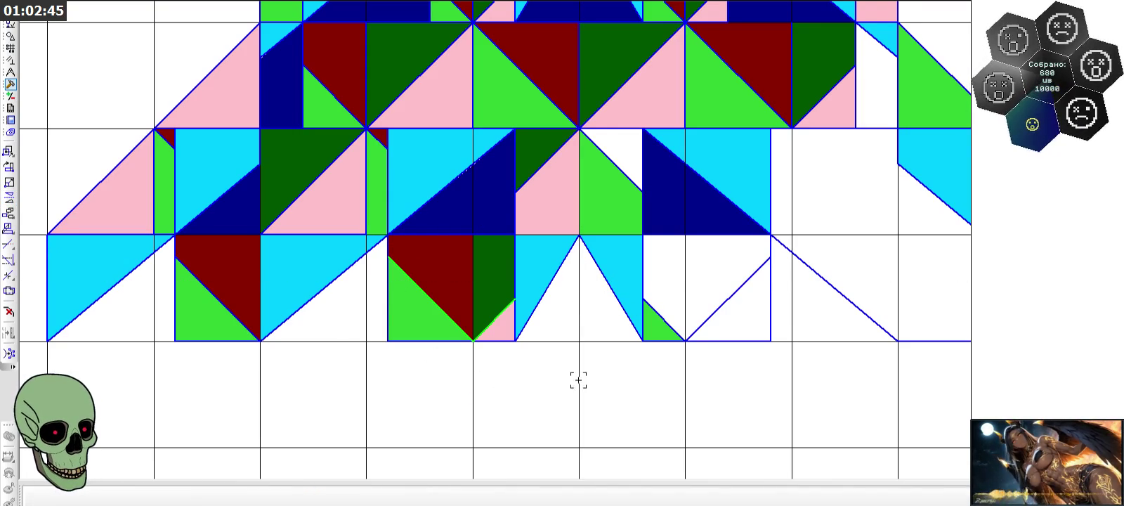
pyautogui.hotkey('ctrl', 'z')
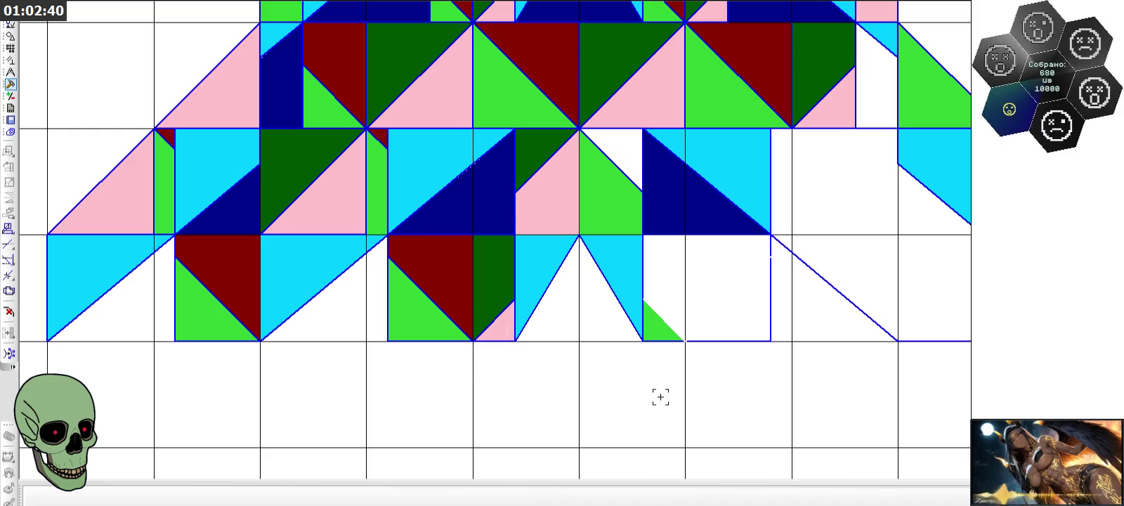
pyautogui.scroll(2, 649, 353)
# - Mirror the maroon triangle's diagonal edge into the empty square right of the green corner
pyautogui.click(318, 260)
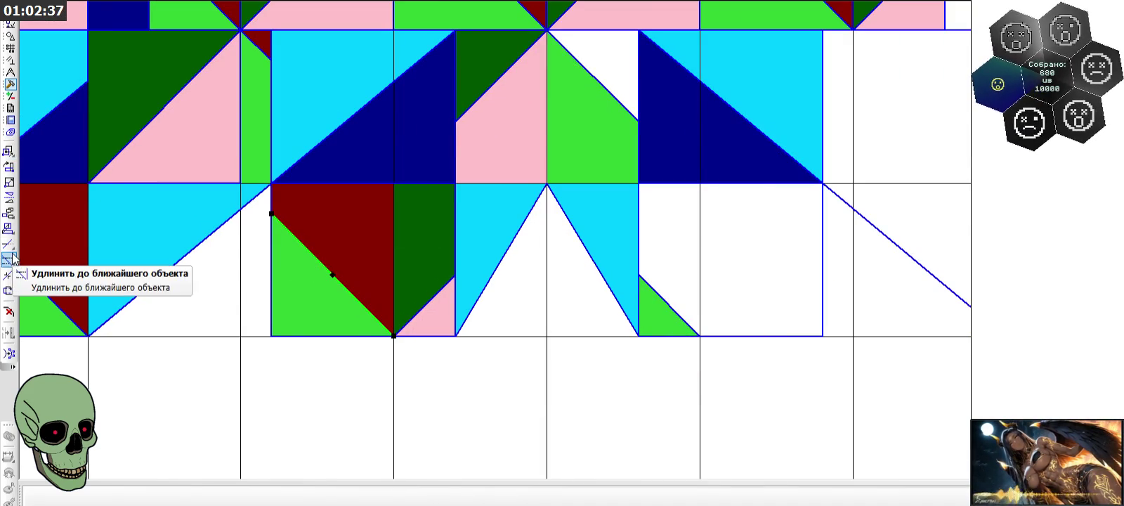
pyautogui.click(8, 198)
pyautogui.click(547, 394)
pyautogui.click(547, 404)
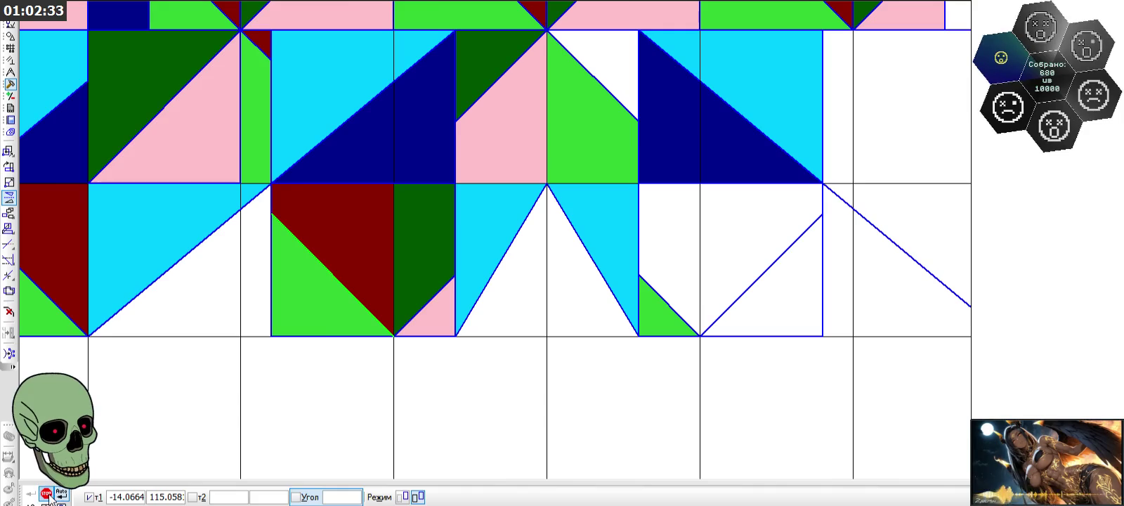
pyautogui.press('Escape')
pyautogui.scroll(-1, 604, 275)
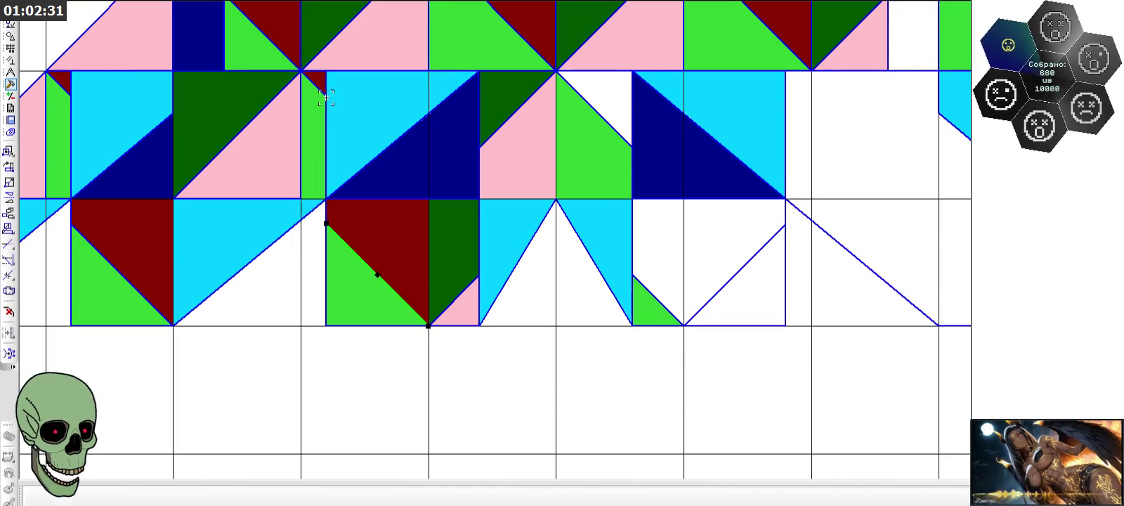
pyautogui.click(9, 201)
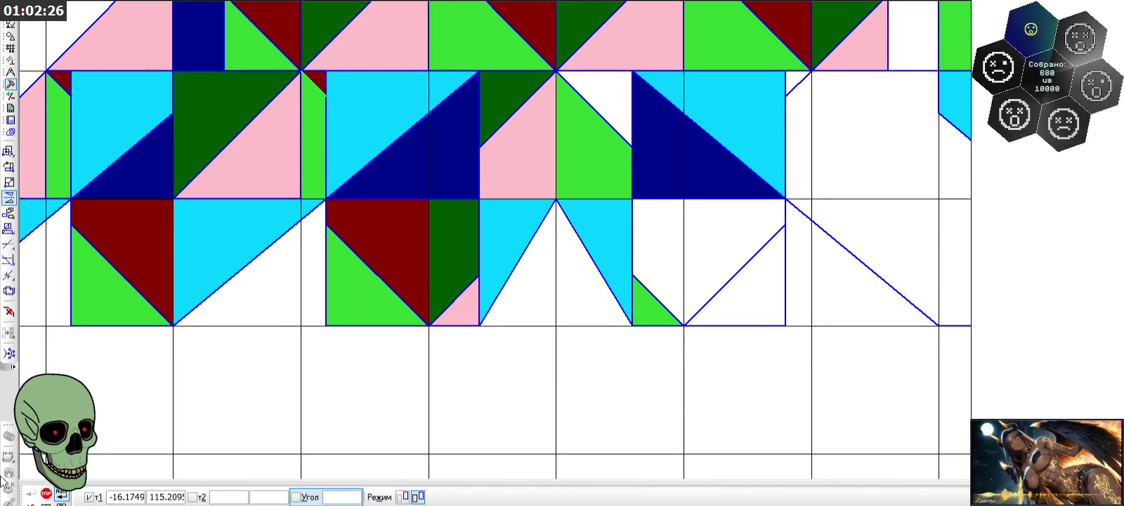
pyautogui.click(45, 493)
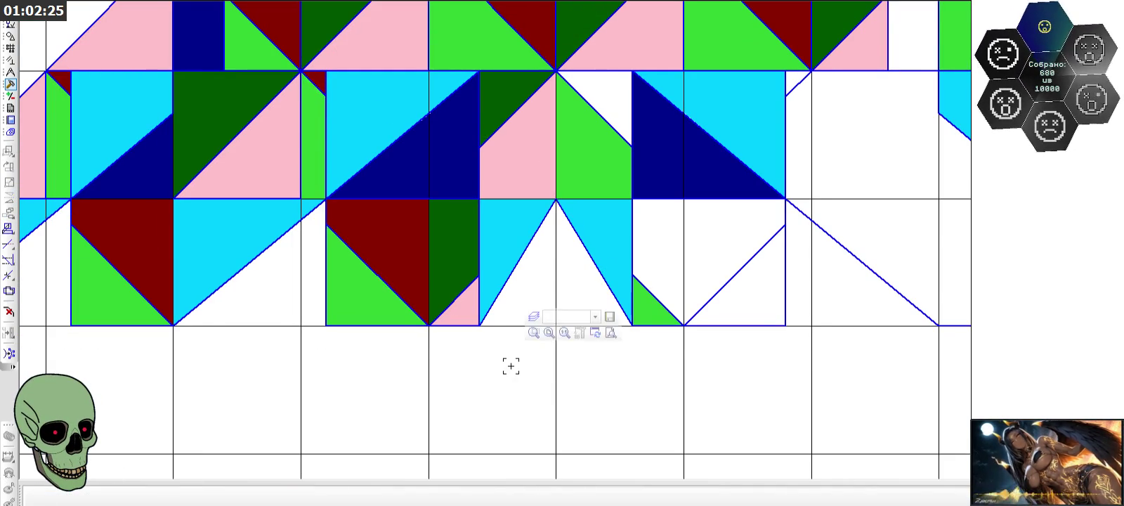
pyautogui.scroll(-1, 443, 312)
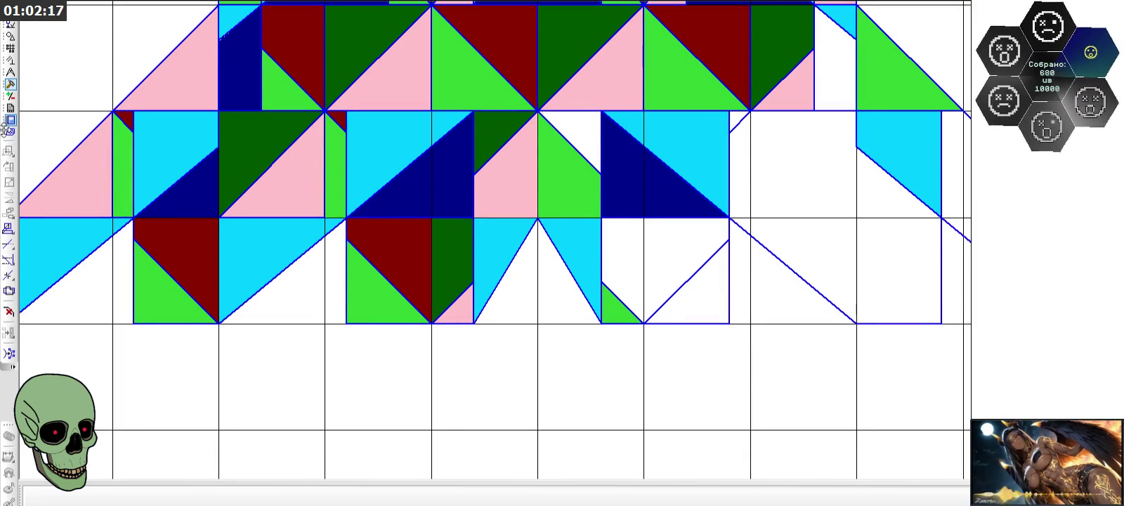
# - Fill the small triangle above the green piece and the narrow strip dark red
pyautogui.click(10, 35)
pyautogui.click(9, 383)
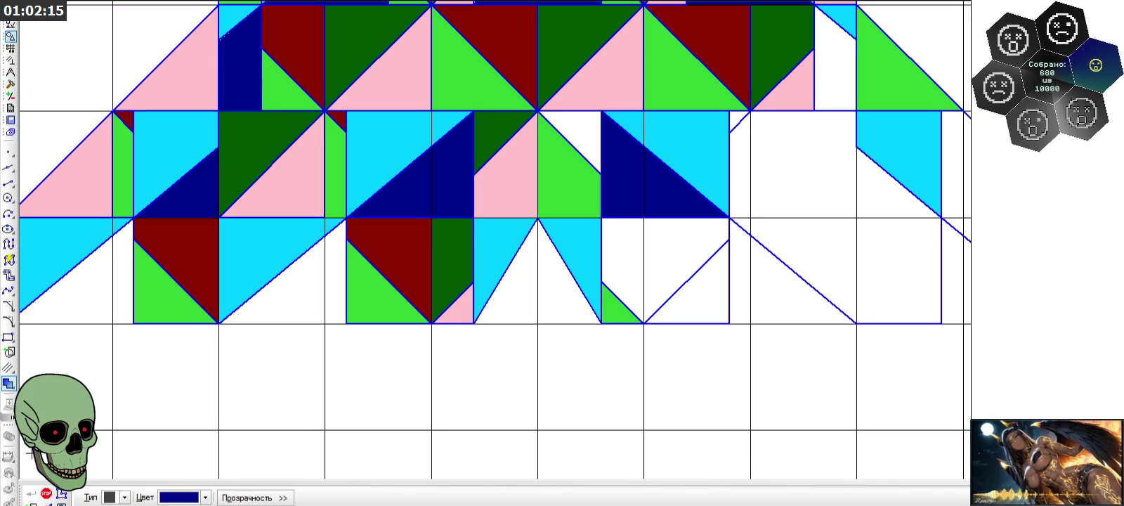
pyautogui.click(205, 497)
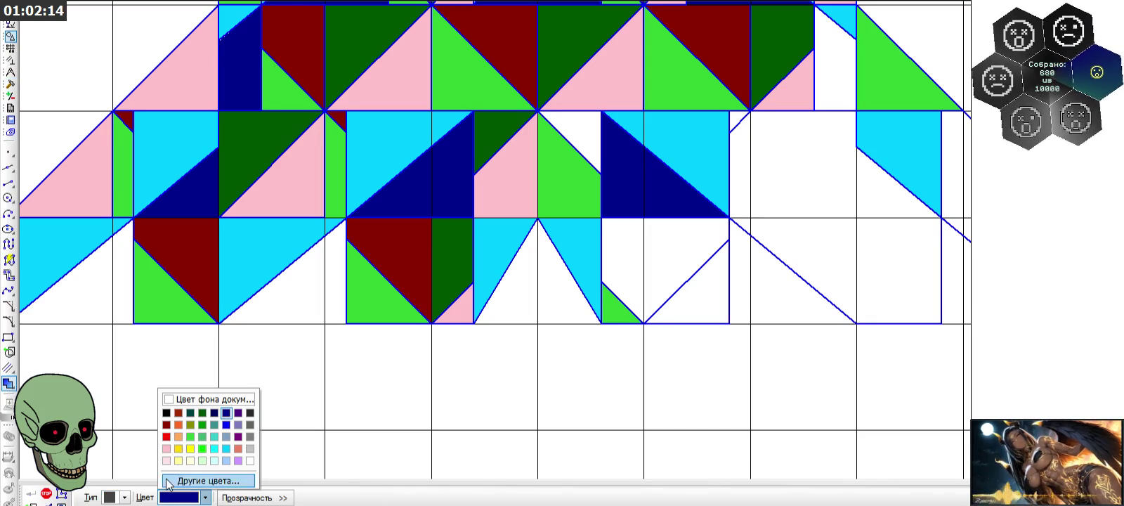
pyautogui.click(166, 425)
pyautogui.click(589, 138)
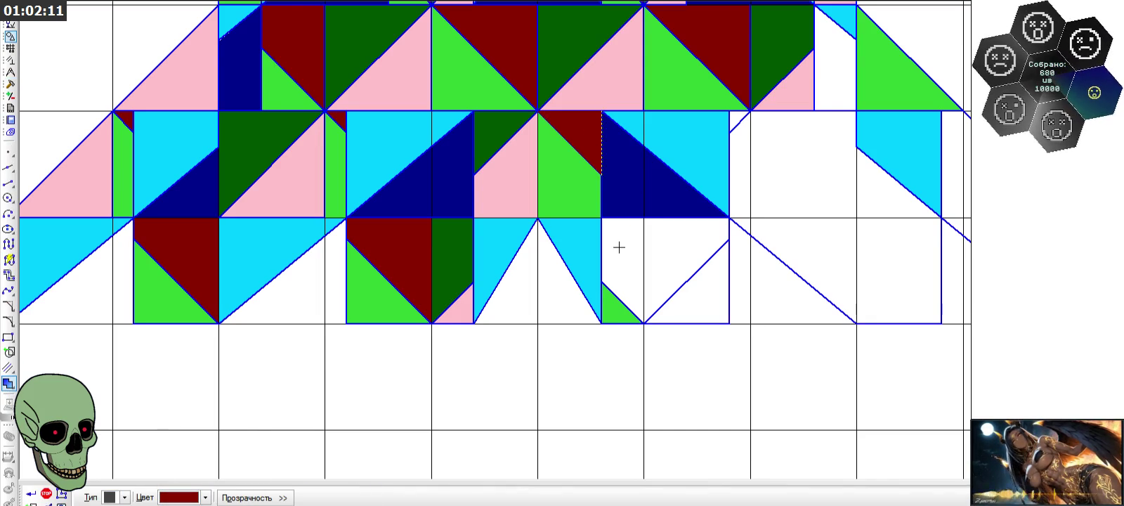
pyautogui.click(617, 243)
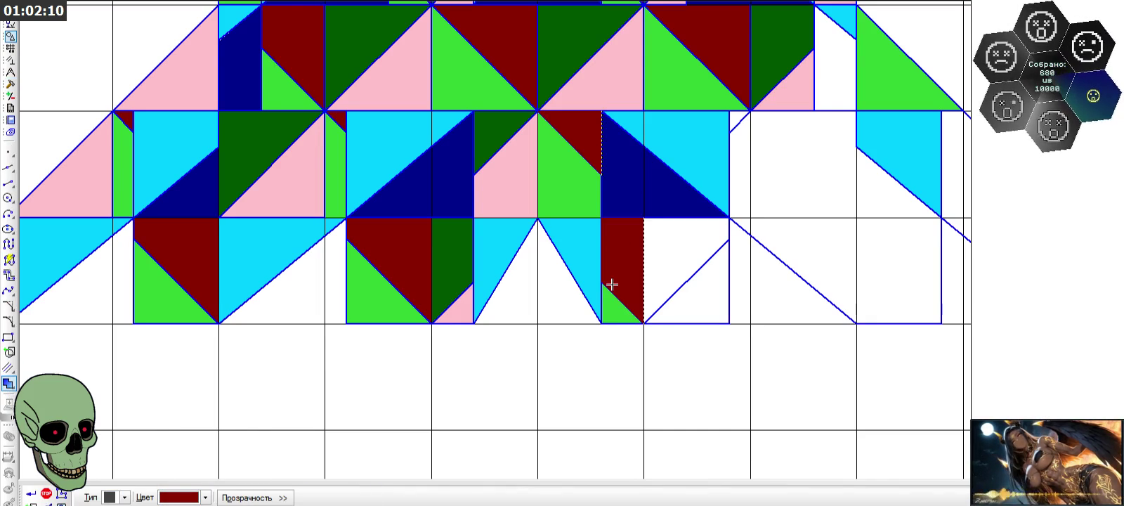
pyautogui.click(207, 498)
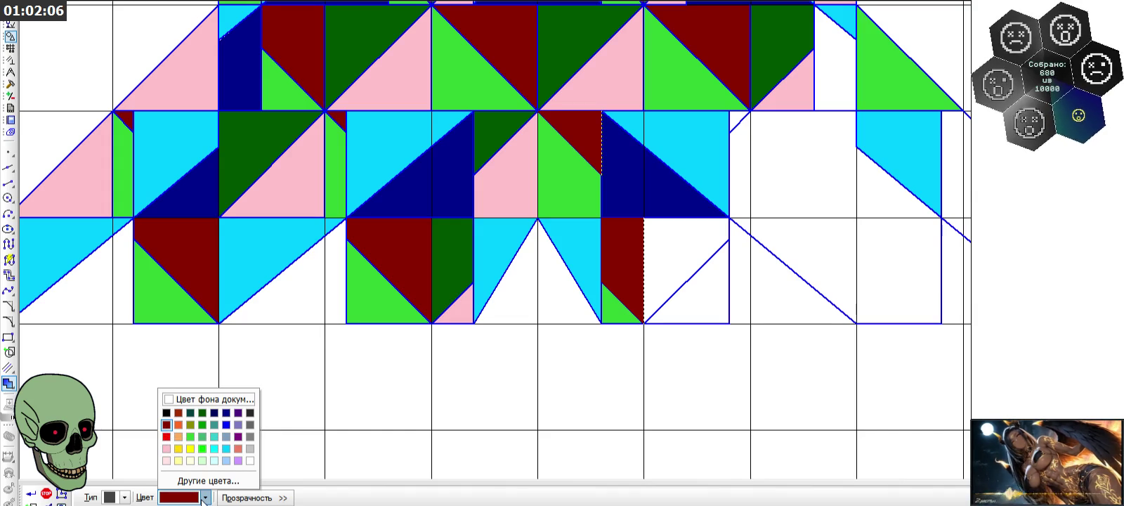
pyautogui.click(31, 498)
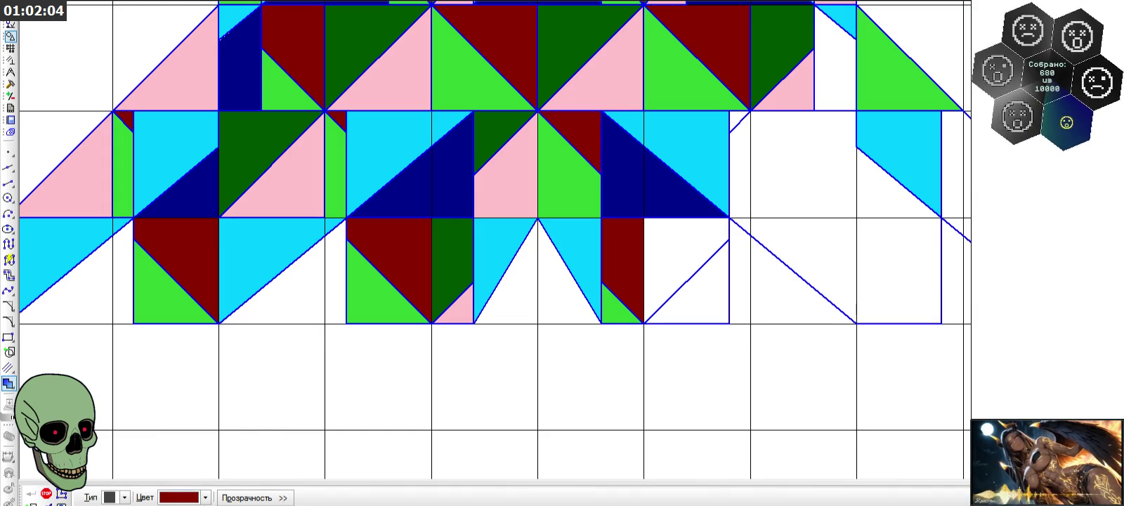
# - Fill the triangle above the new diagonal dark green
pyautogui.click(207, 497)
pyautogui.click(203, 413)
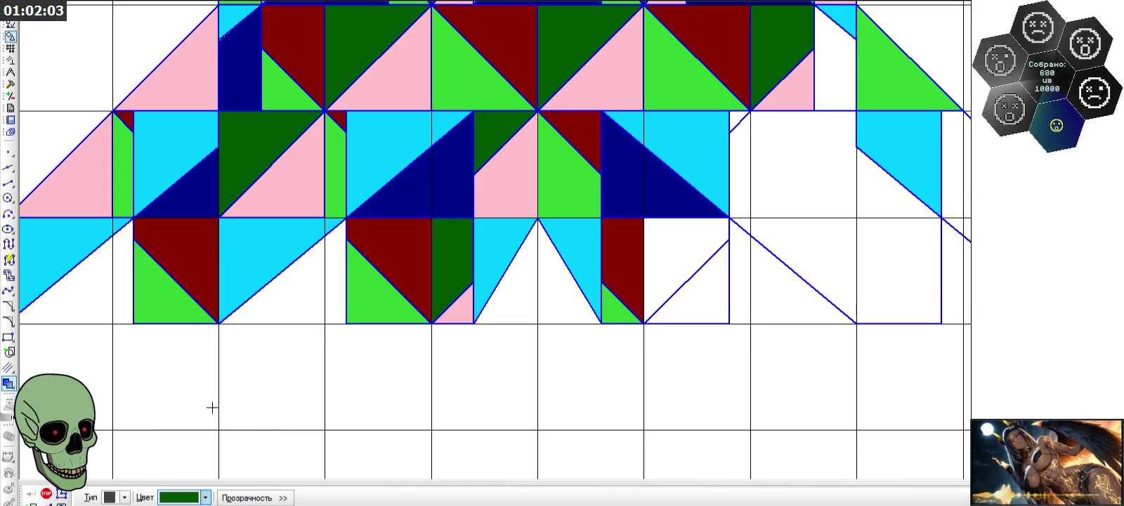
pyautogui.click(679, 270)
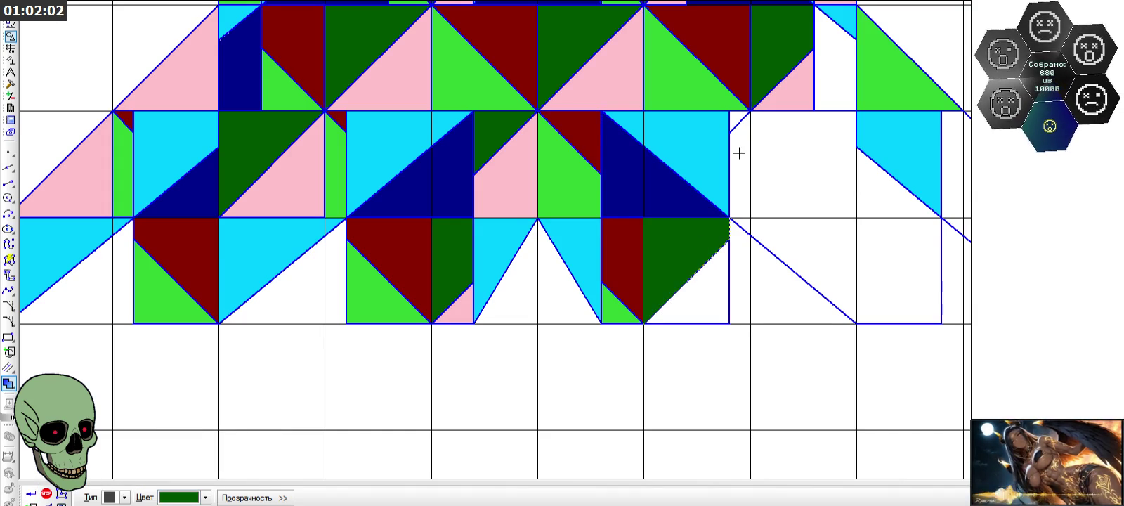
pyautogui.click(41, 491)
pyautogui.scroll(-2, 569, 364)
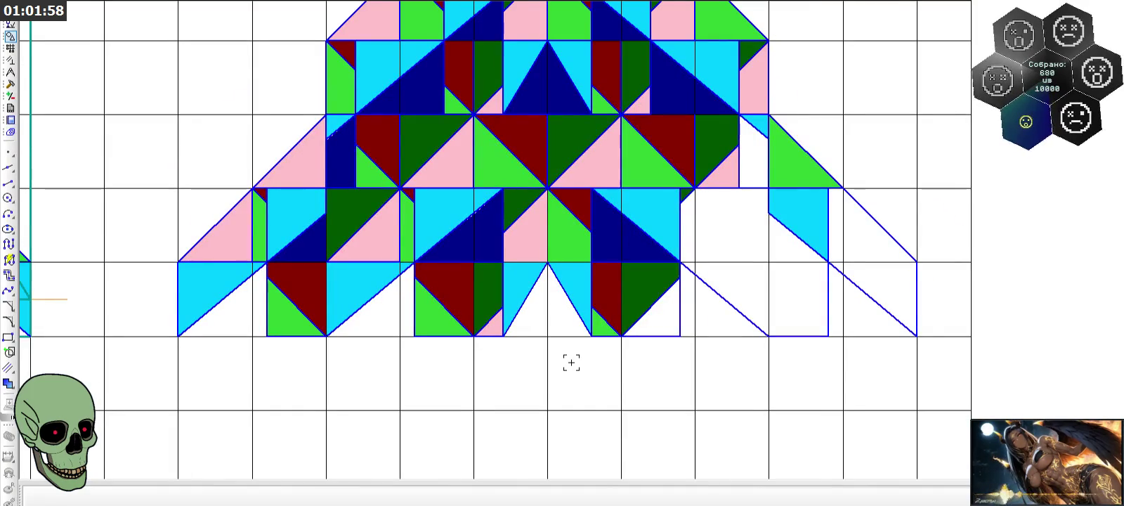
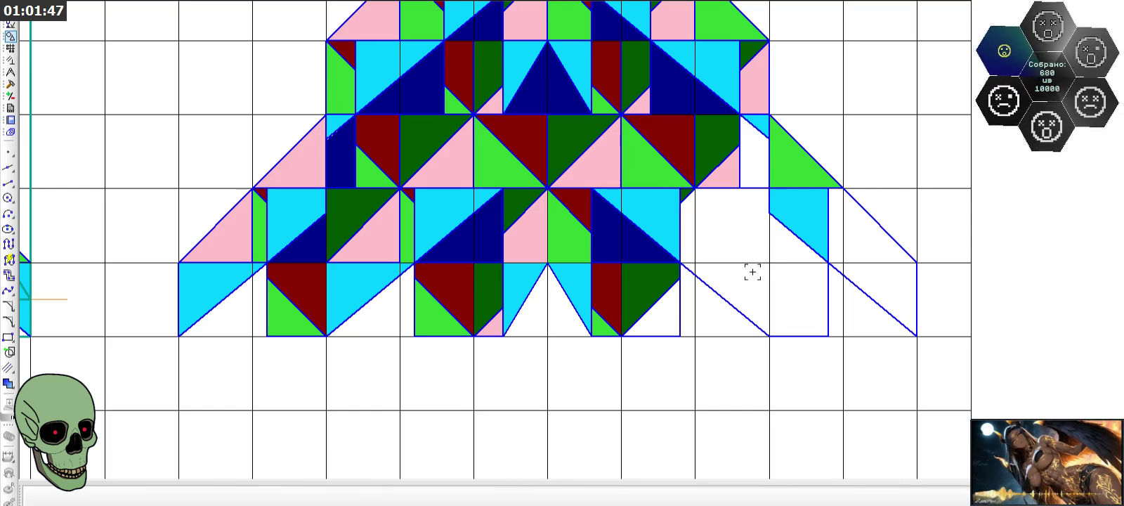
# - Draw a horizontal line along the top edge of the empty right-hand cells
pyautogui.click(9, 182)
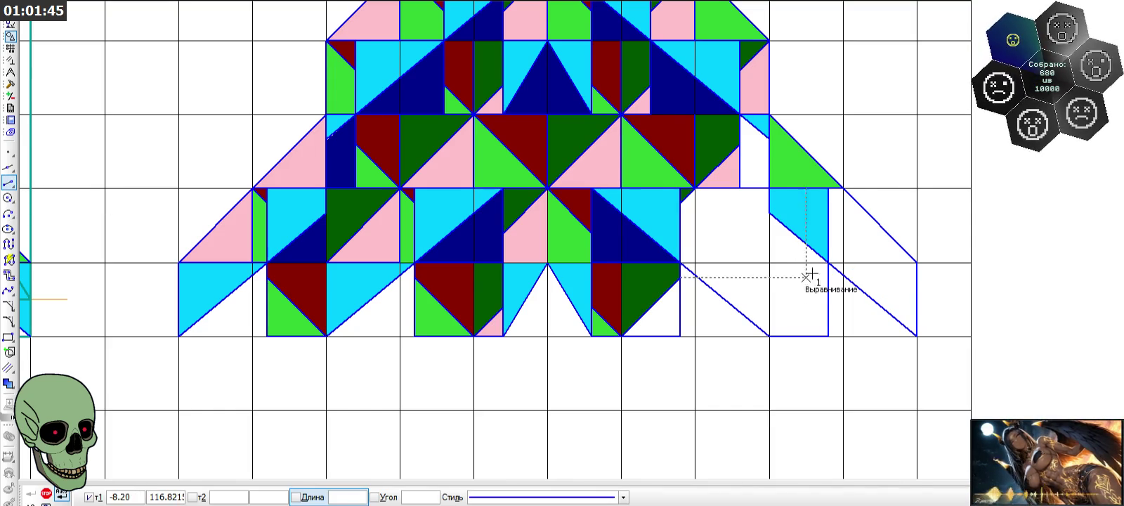
pyautogui.click(680, 263)
pyautogui.click(829, 263)
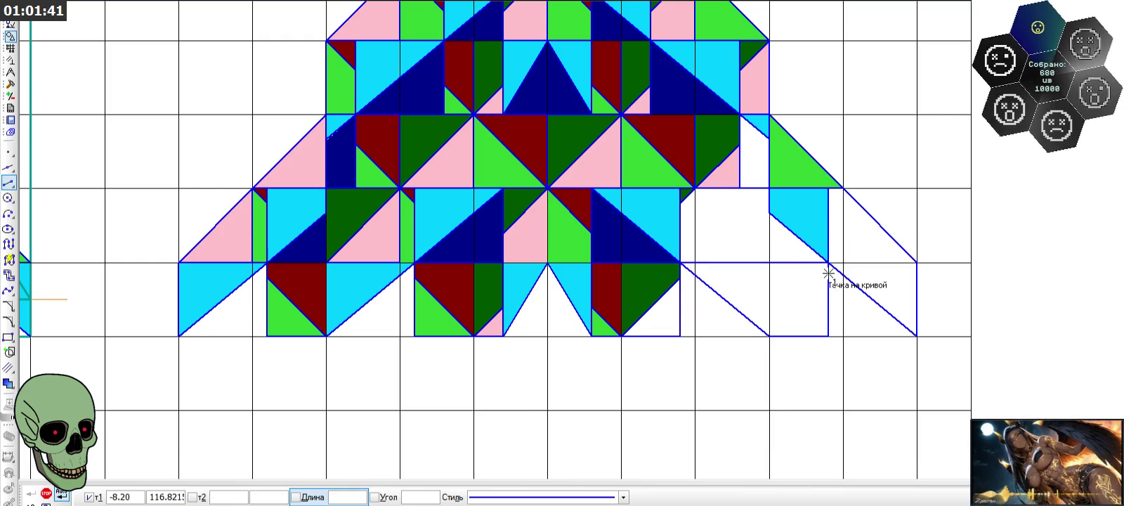
pyautogui.click(829, 263)
pyautogui.click(917, 263)
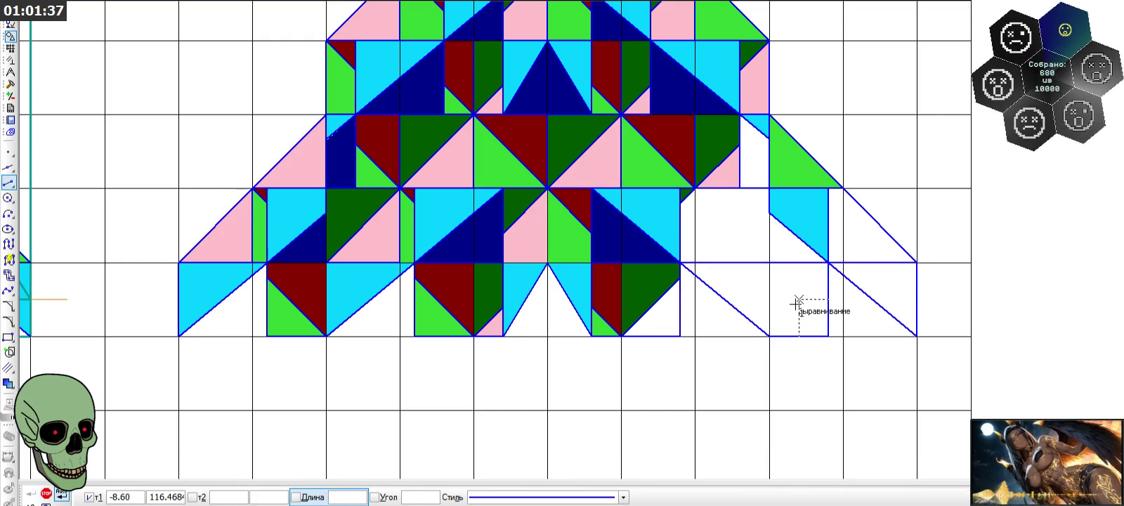
pyautogui.click(46, 493)
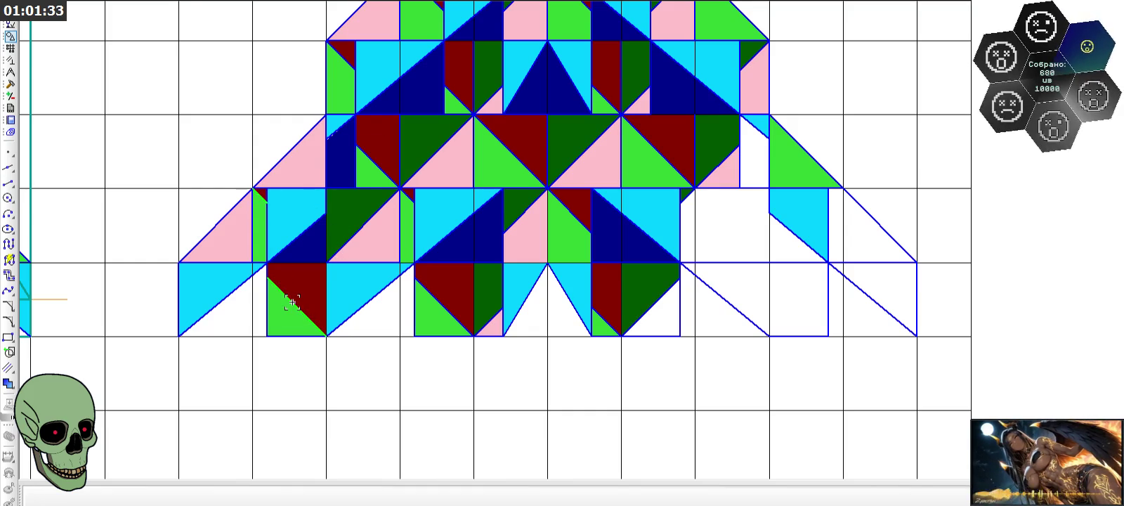
# - Start an angled line from another tool set, then cancel it
pyautogui.click(11, 84)
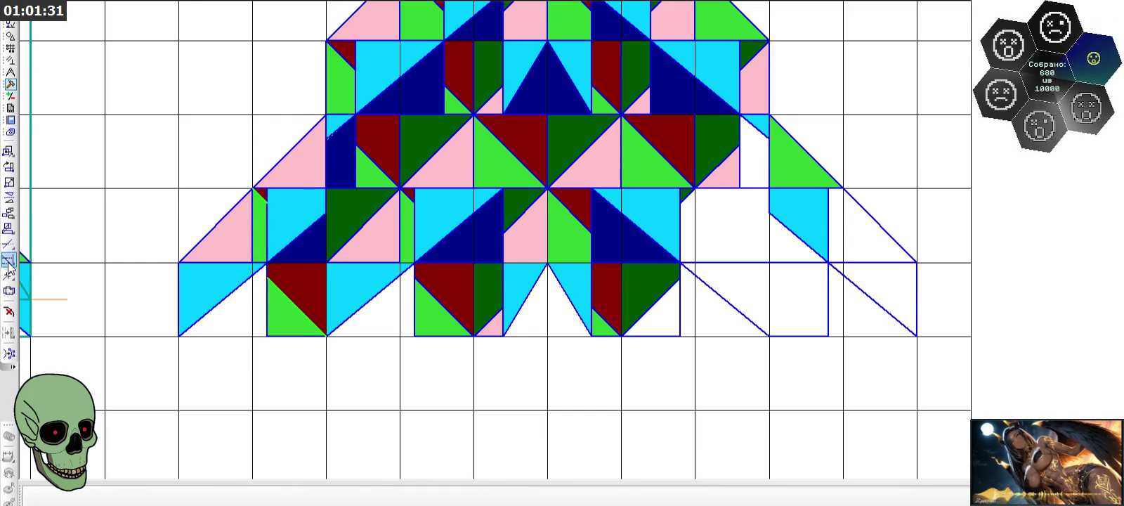
pyautogui.click(8, 198)
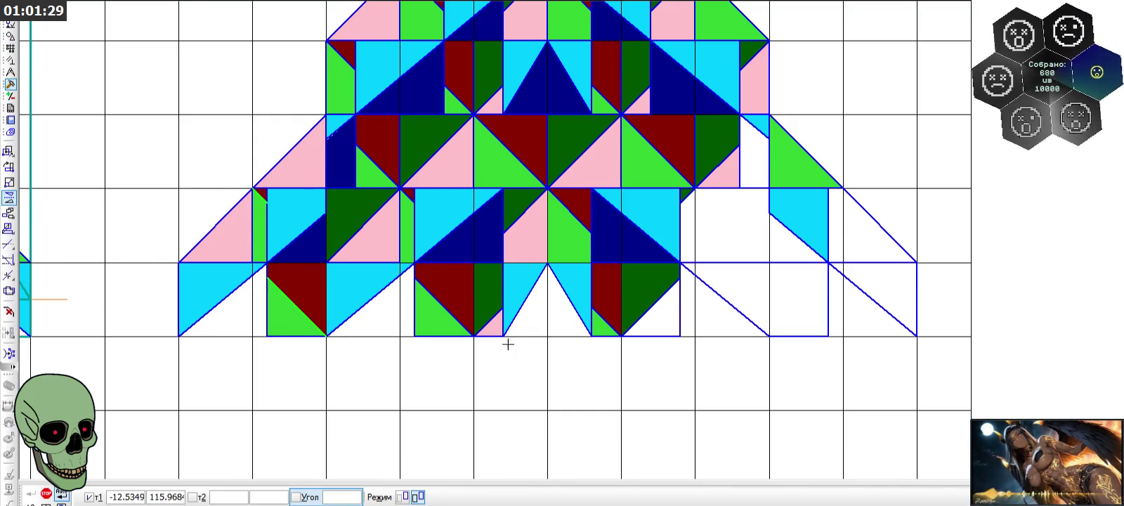
pyautogui.click(547, 363)
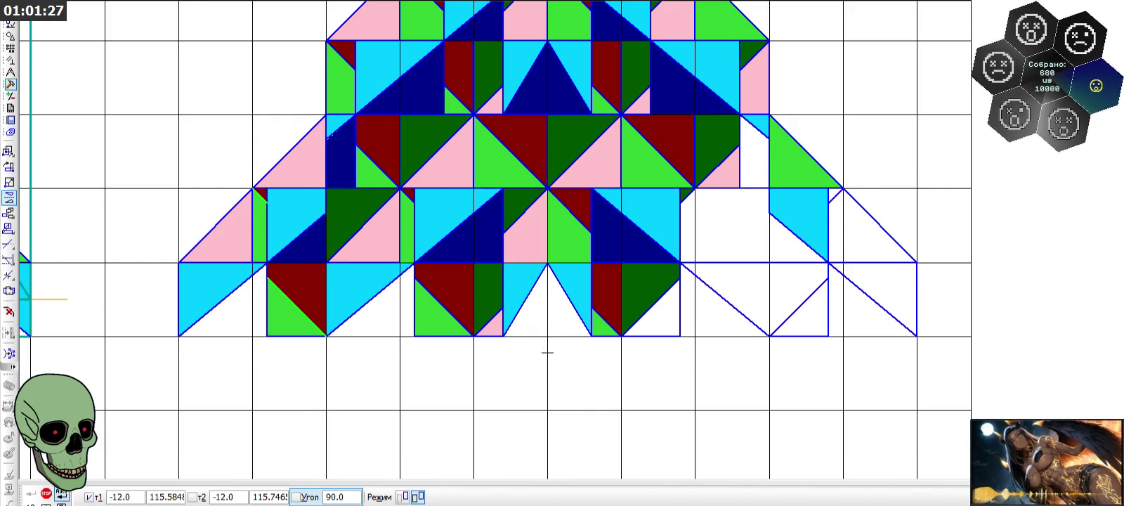
pyautogui.press('Escape')
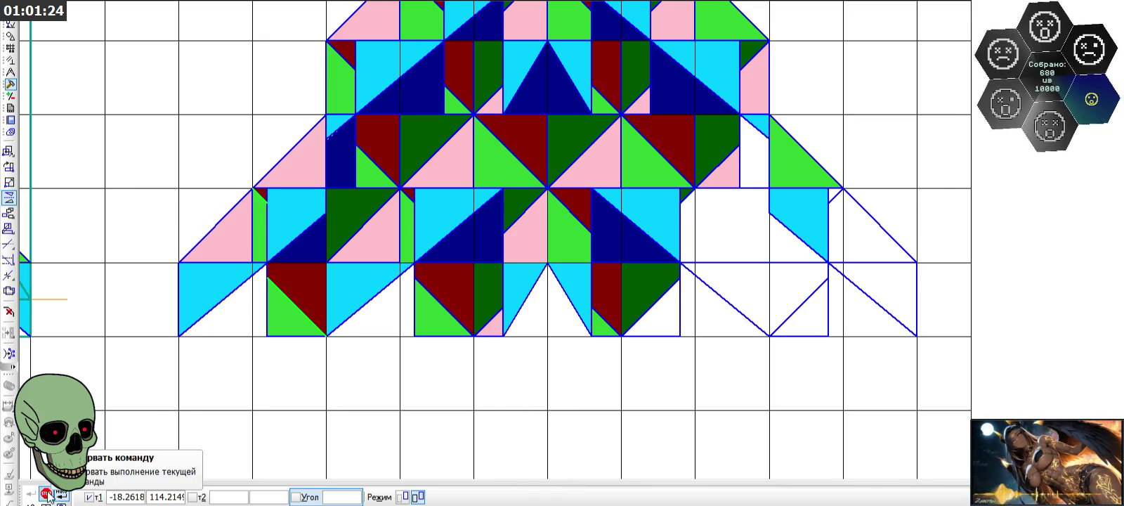
pyautogui.click(47, 493)
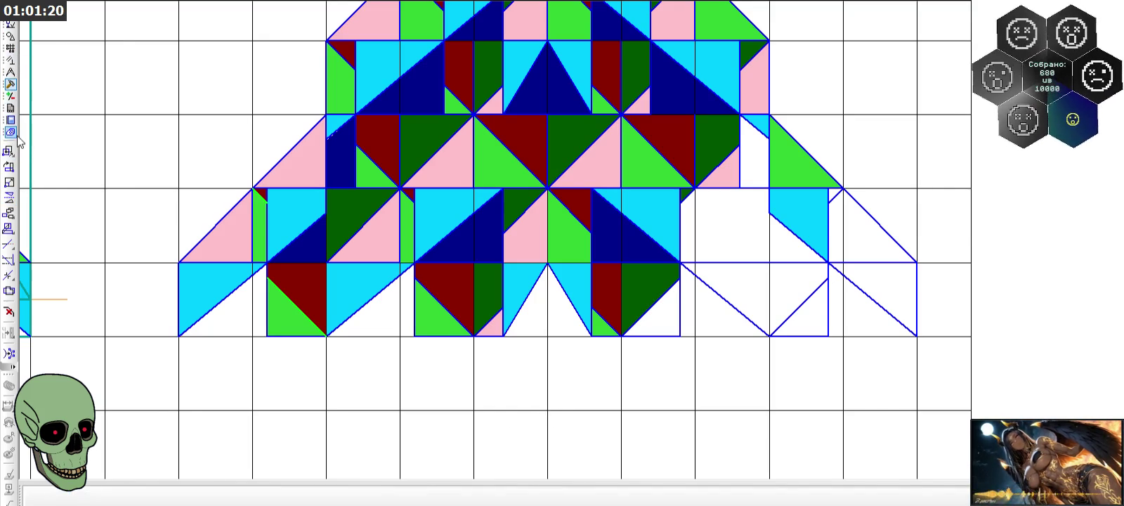
# - Draw two vertical lines down the cell edges, one at the cyan cell
pyautogui.click(10, 36)
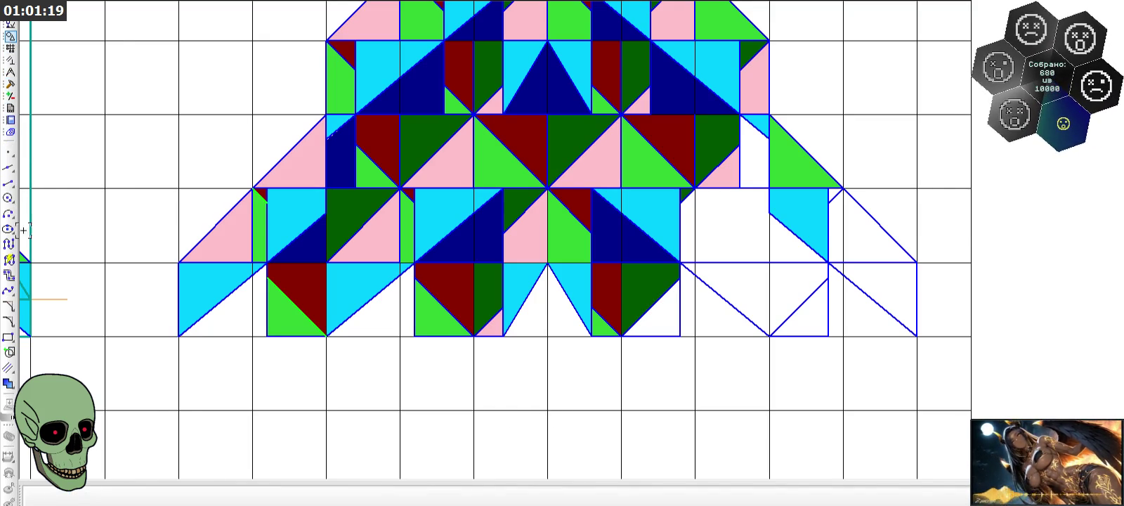
pyautogui.click(11, 185)
pyautogui.click(776, 264)
pyautogui.click(771, 336)
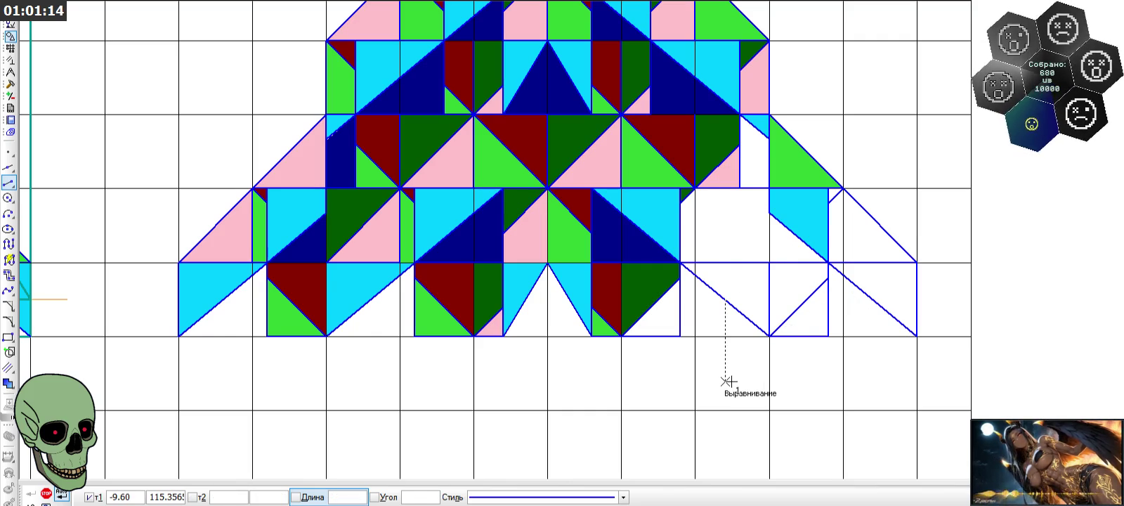
pyautogui.click(769, 226)
pyautogui.click(769, 263)
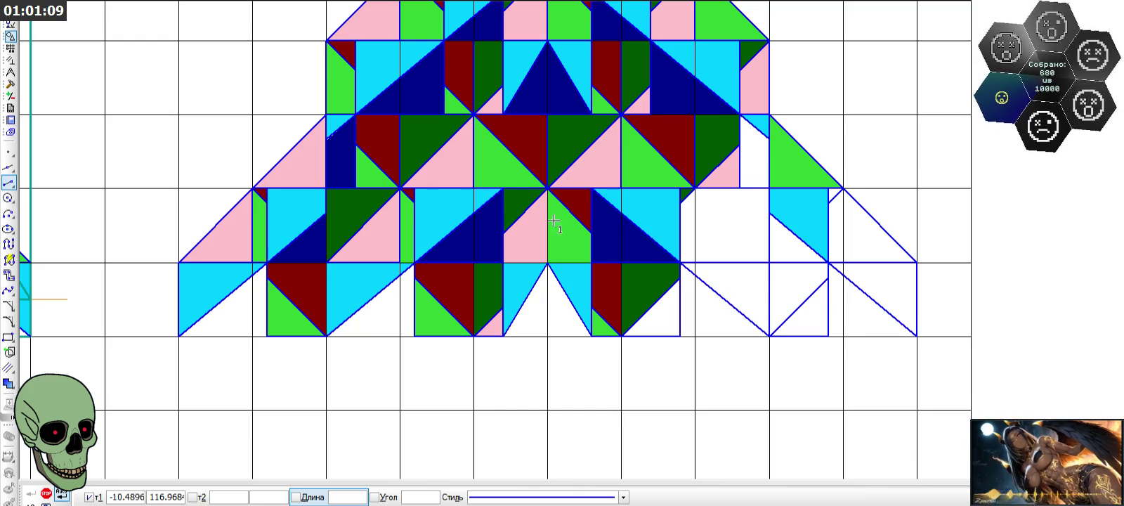
# - Add a diagonal across the cell corner-to-corner and close the cell, ending line drawing
pyautogui.click(696, 188)
pyautogui.click(769, 262)
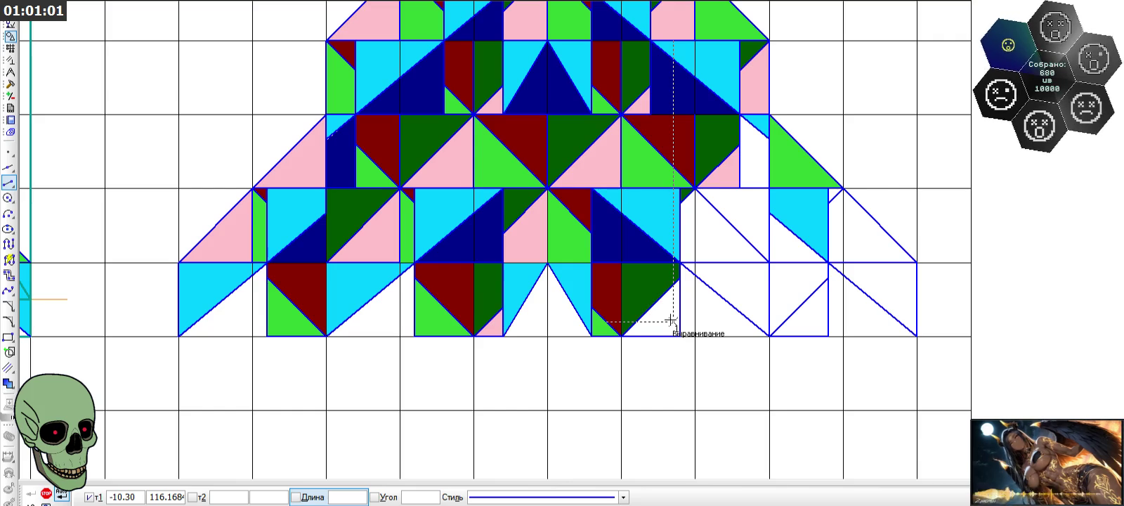
pyautogui.click(672, 321)
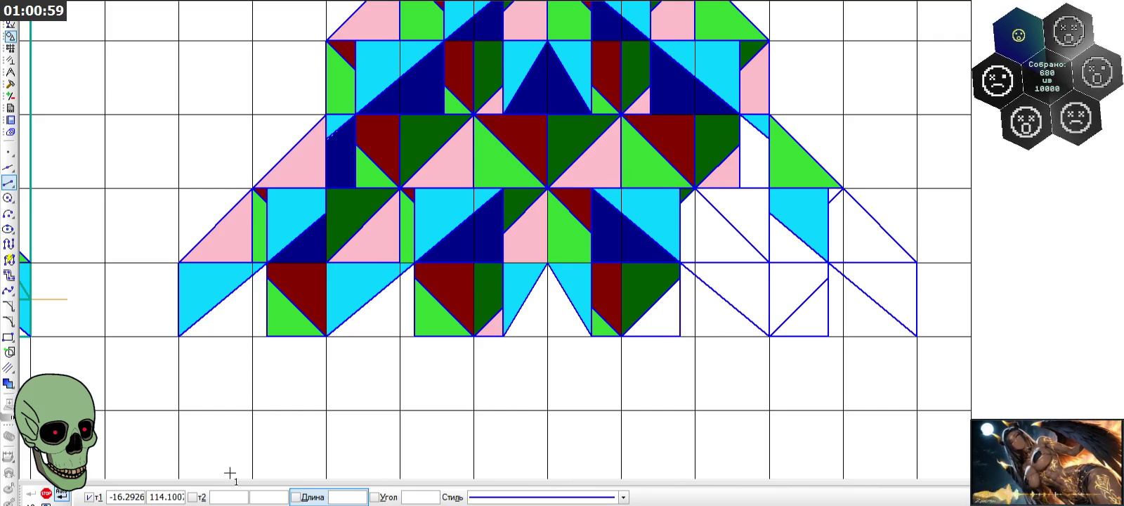
pyautogui.click(46, 493)
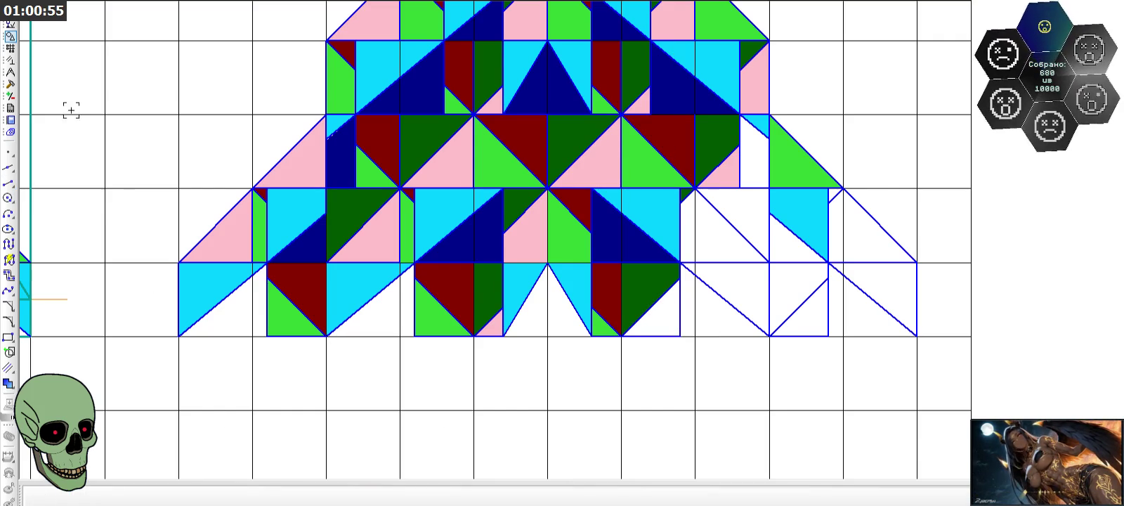
# - Fill a triangle and a narrow strip dark blue, and another triangle dark red
pyautogui.click(9, 383)
pyautogui.click(169, 497)
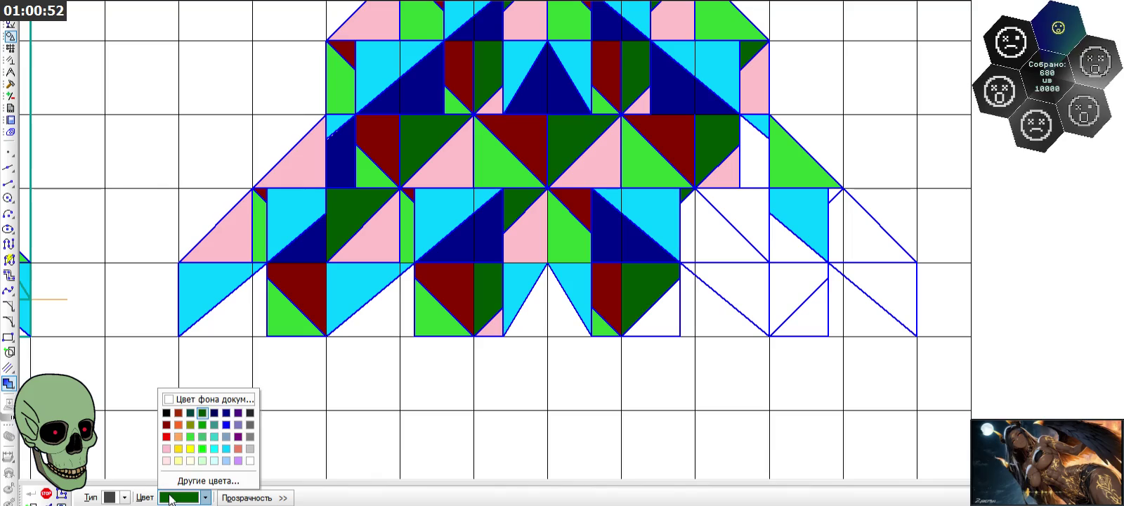
pyautogui.click(225, 415)
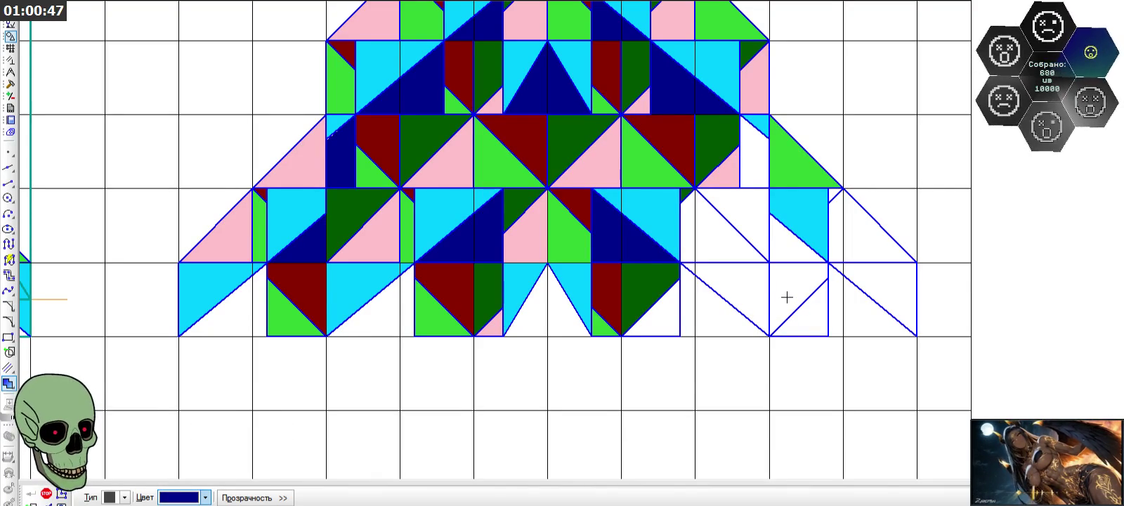
pyautogui.click(785, 253)
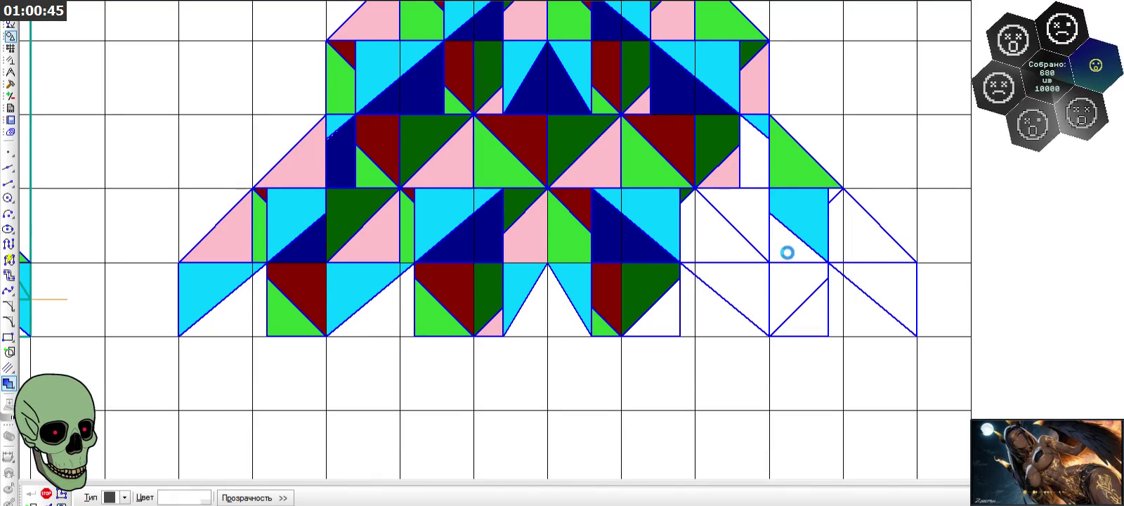
pyautogui.click(755, 181)
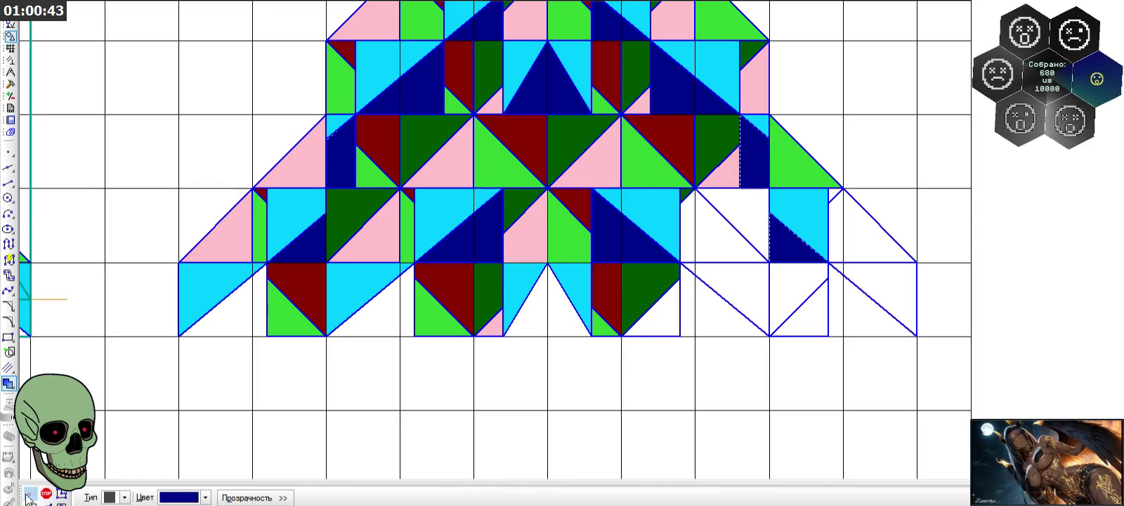
pyautogui.click(186, 500)
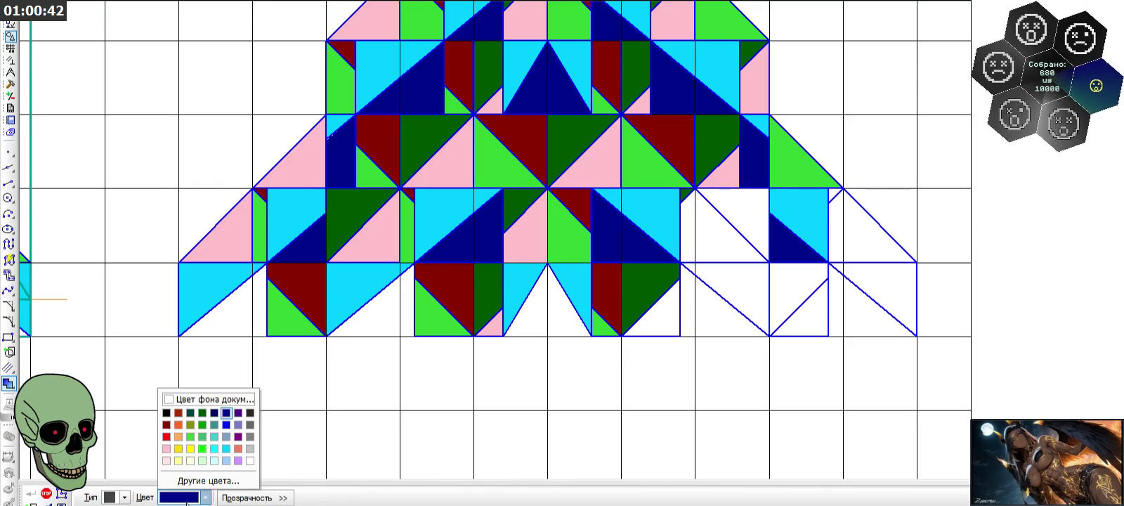
pyautogui.click(166, 424)
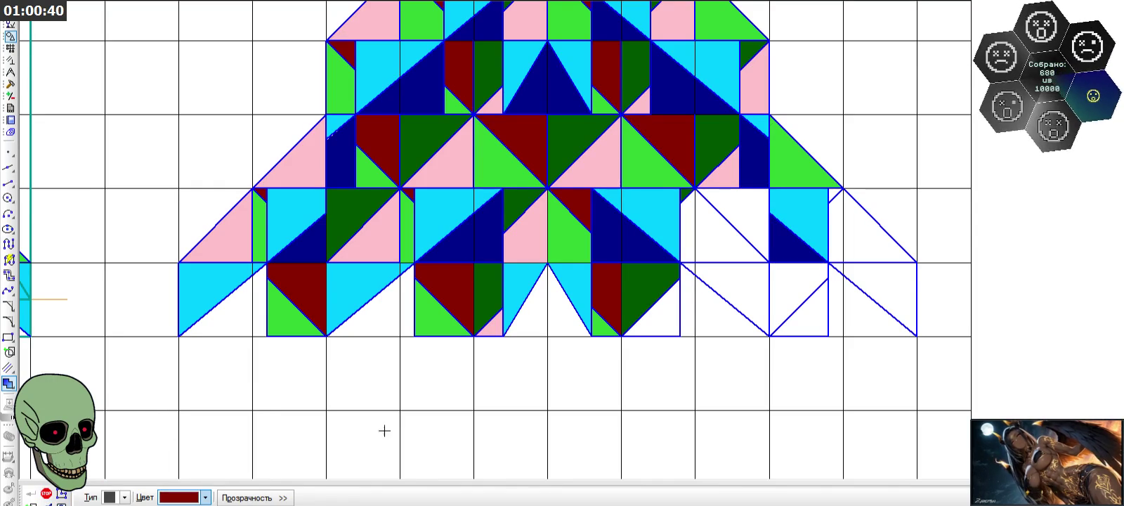
pyautogui.click(748, 218)
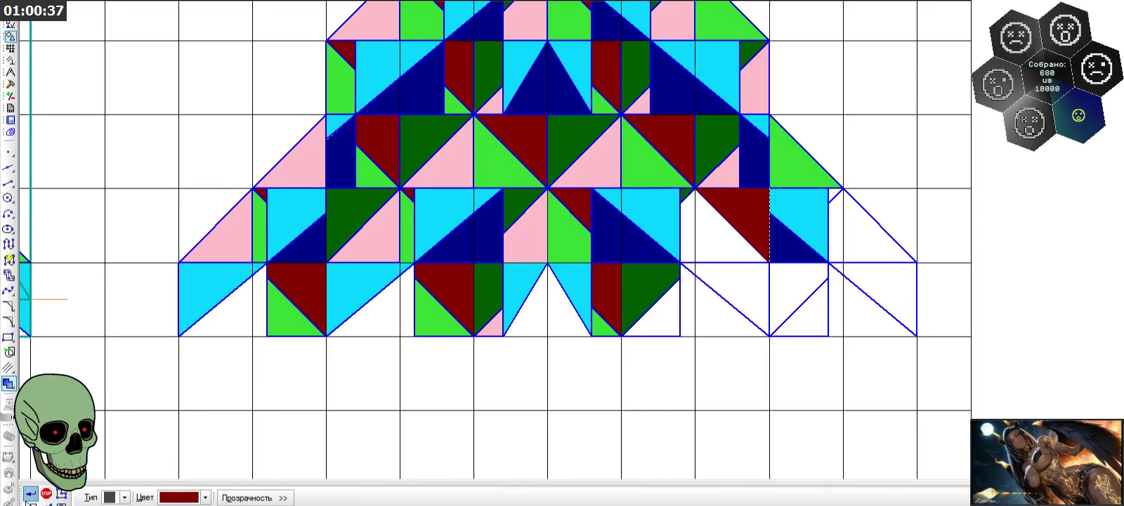
# - Fill the small upper triangle and a lower-cell triangle dark green
pyautogui.click(203, 498)
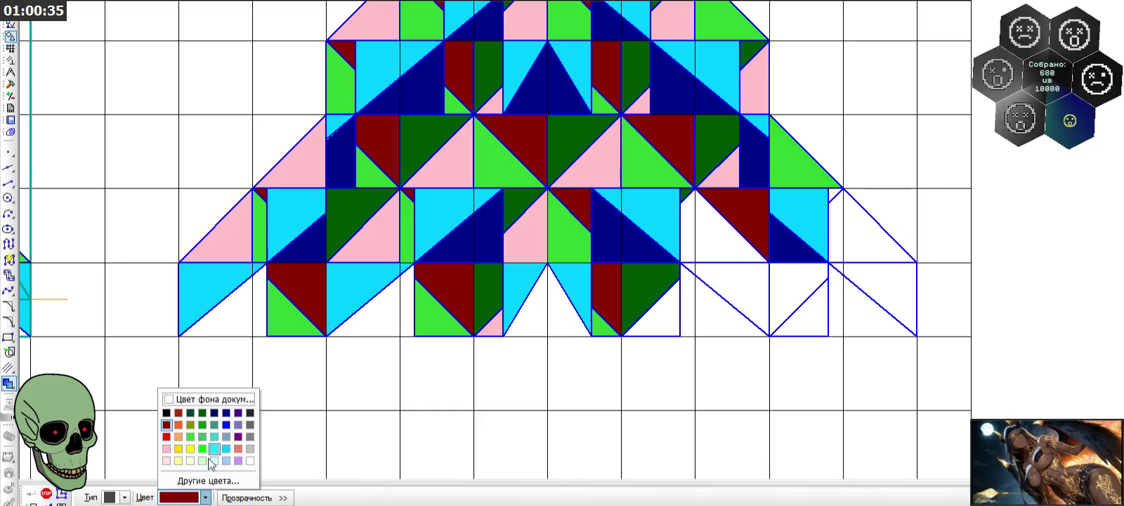
pyautogui.click(201, 413)
pyautogui.click(833, 194)
pyautogui.click(790, 280)
pyautogui.click(29, 494)
pyautogui.click(61, 496)
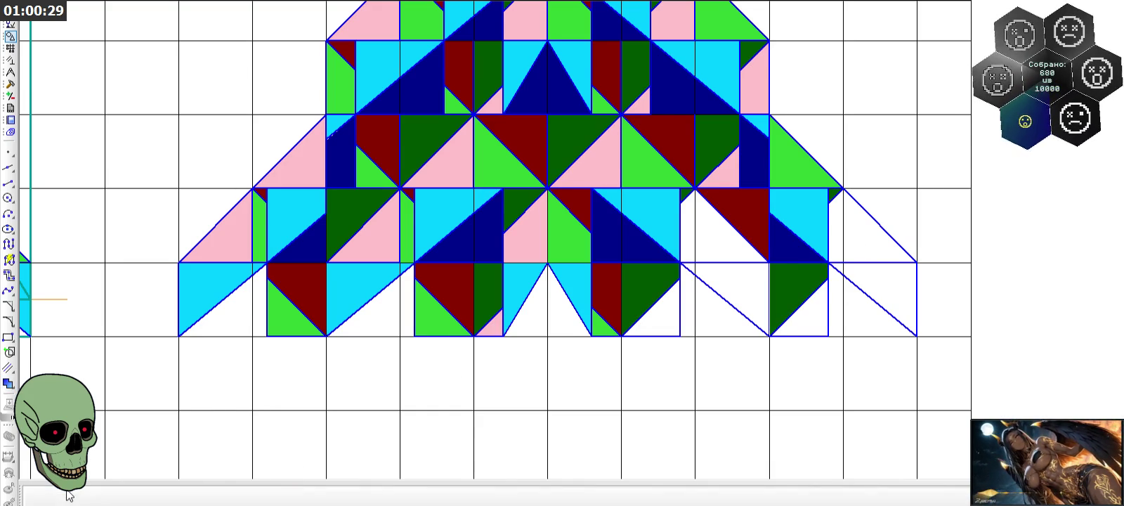
# - Draw a vertical dividing line down from the cell corner
pyautogui.click(11, 184)
pyautogui.click(843, 189)
pyautogui.click(843, 262)
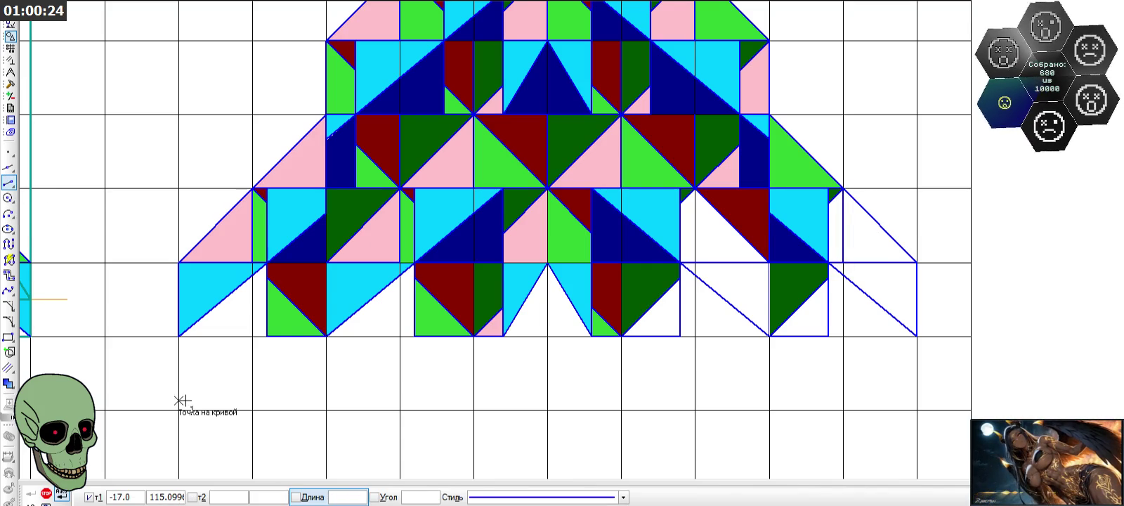
# - Fill the lower-right triangle light cyan and the narrow strip pink
pyautogui.click(12, 380)
pyautogui.click(205, 497)
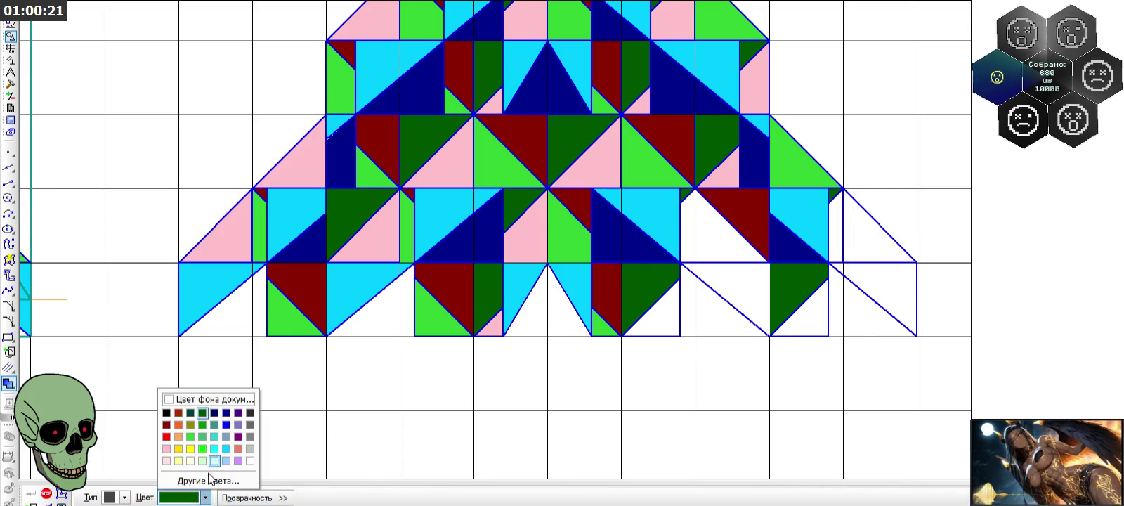
pyautogui.click(214, 448)
pyautogui.click(850, 275)
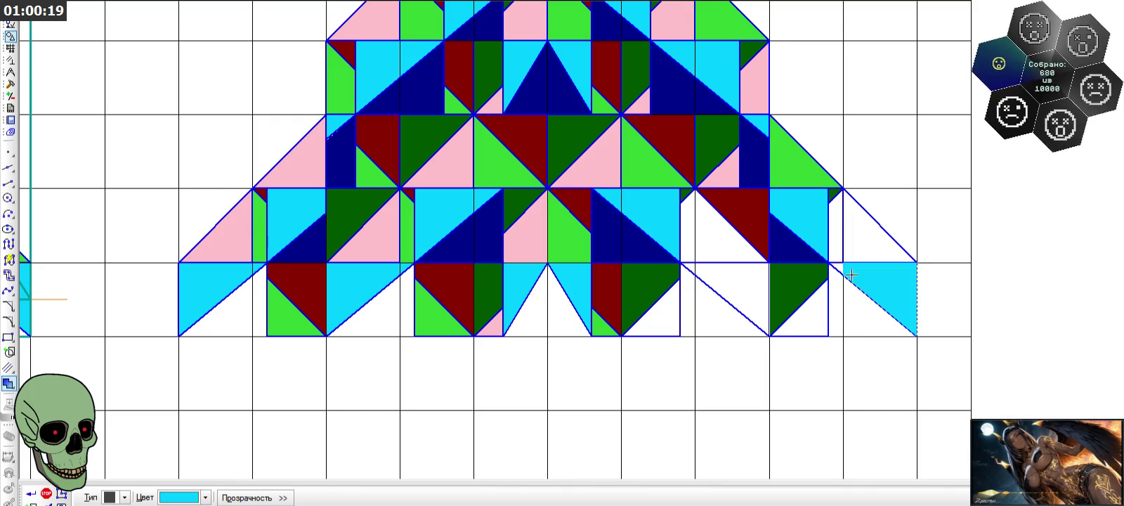
pyautogui.click(205, 497)
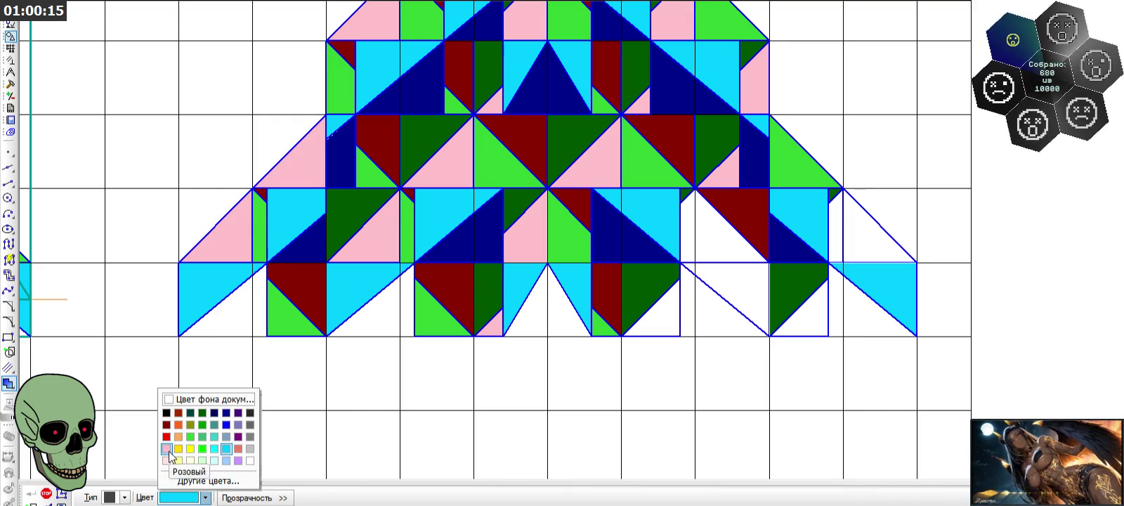
pyautogui.click(167, 448)
pyautogui.click(835, 243)
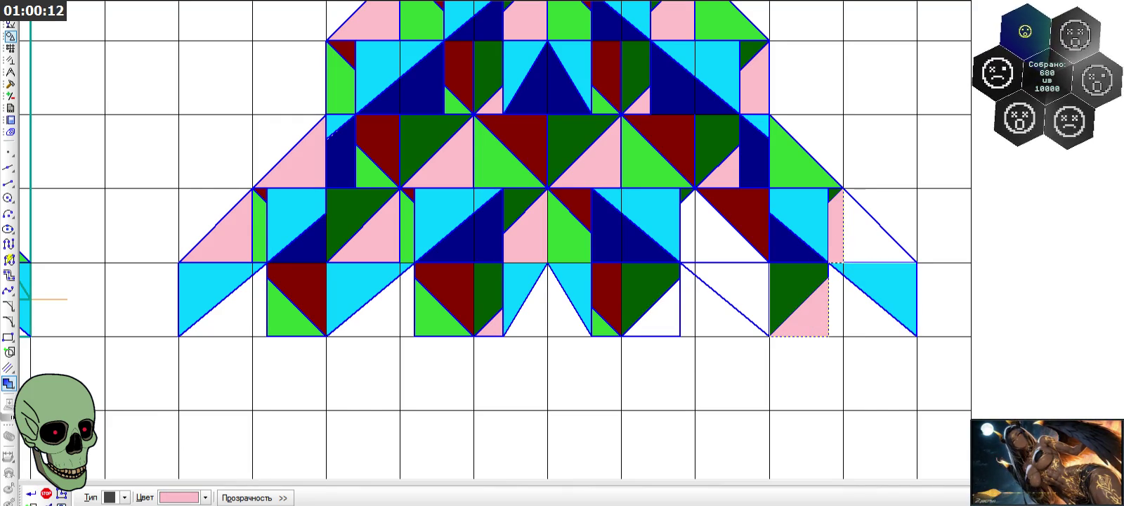
pyautogui.click(30, 495)
# - Fill one white triangle green and another lower-right triangle cyan
pyautogui.click(205, 497)
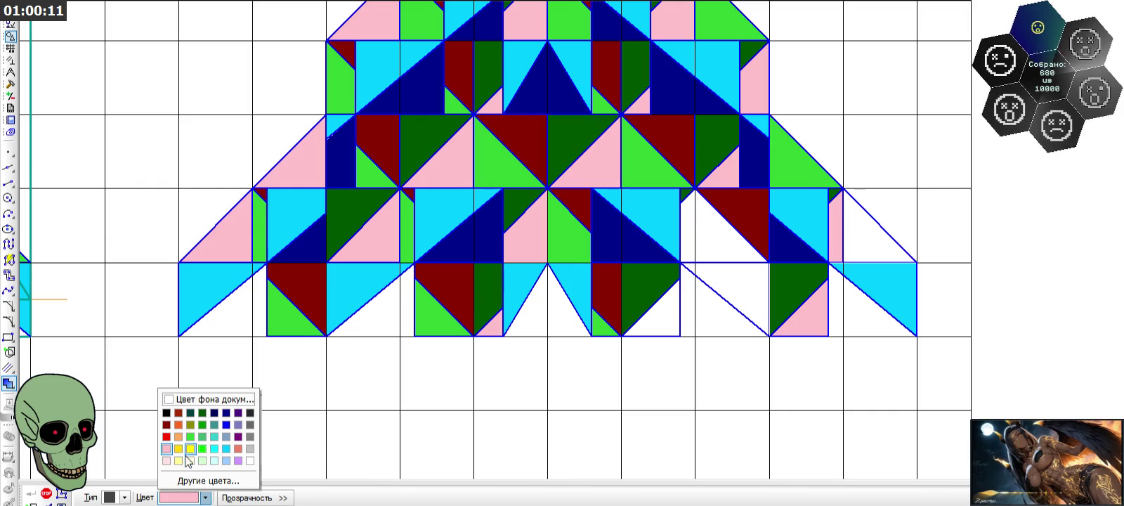
pyautogui.click(201, 436)
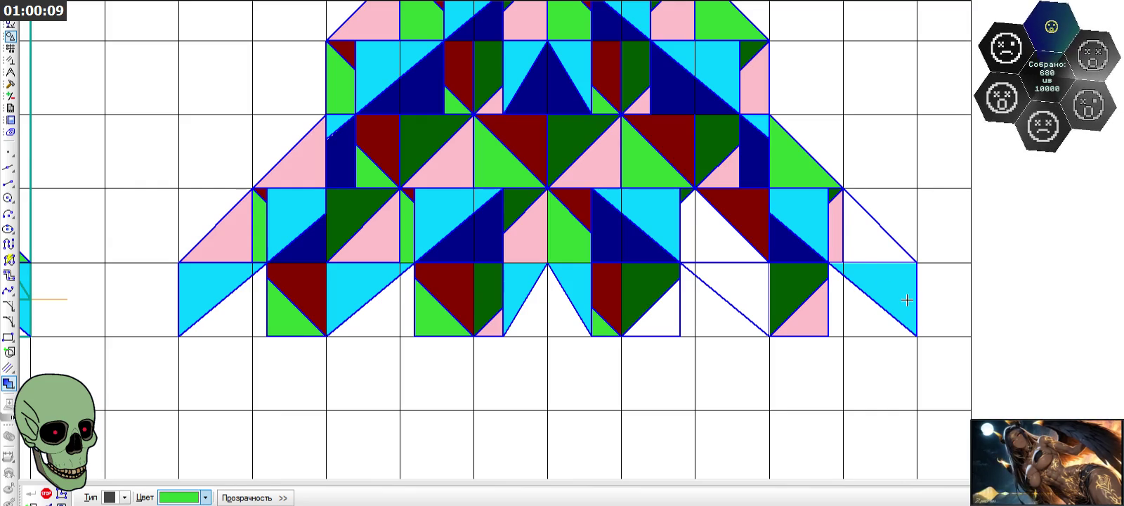
pyautogui.click(863, 230)
pyautogui.click(32, 494)
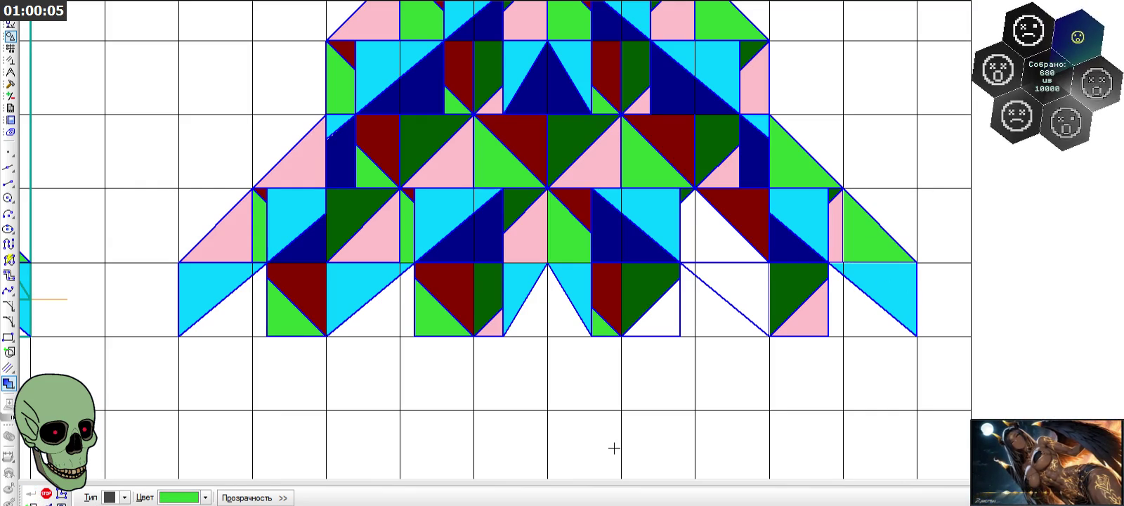
pyautogui.click(205, 497)
pyautogui.click(222, 455)
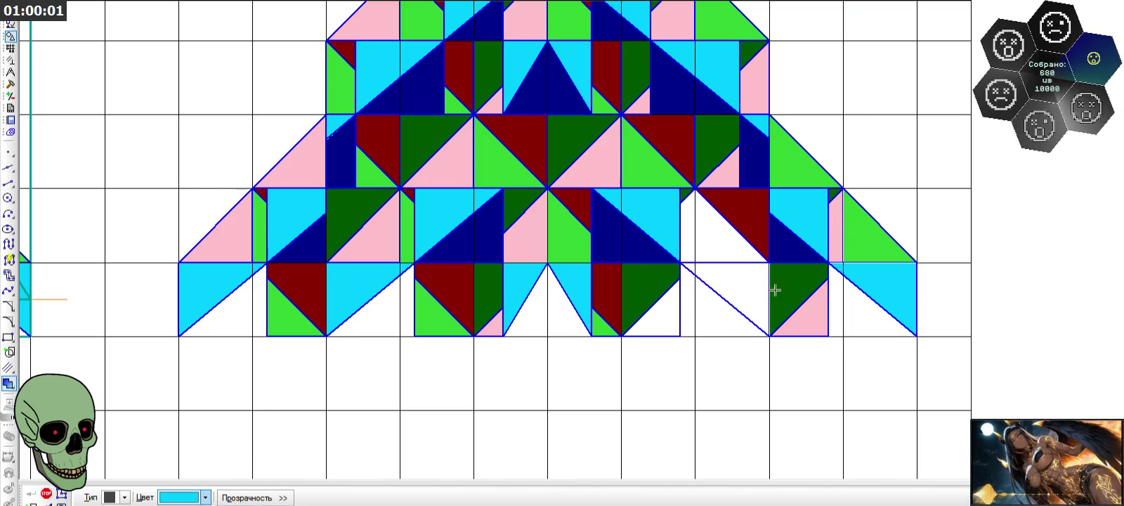
pyautogui.click(717, 279)
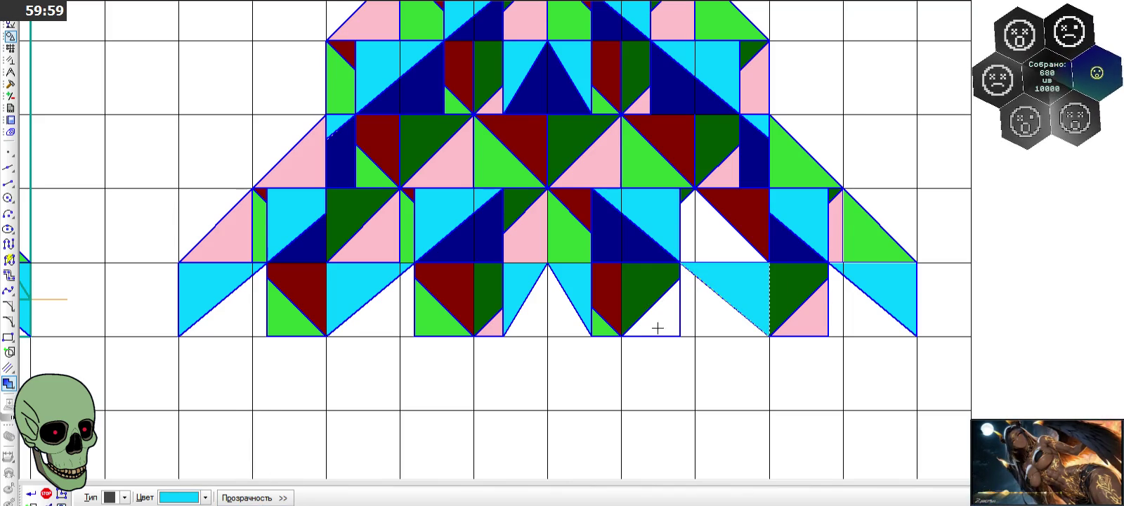
pyautogui.click(33, 494)
# - Fill the small corner triangle pink and the triangle above it bright green
pyautogui.click(155, 494)
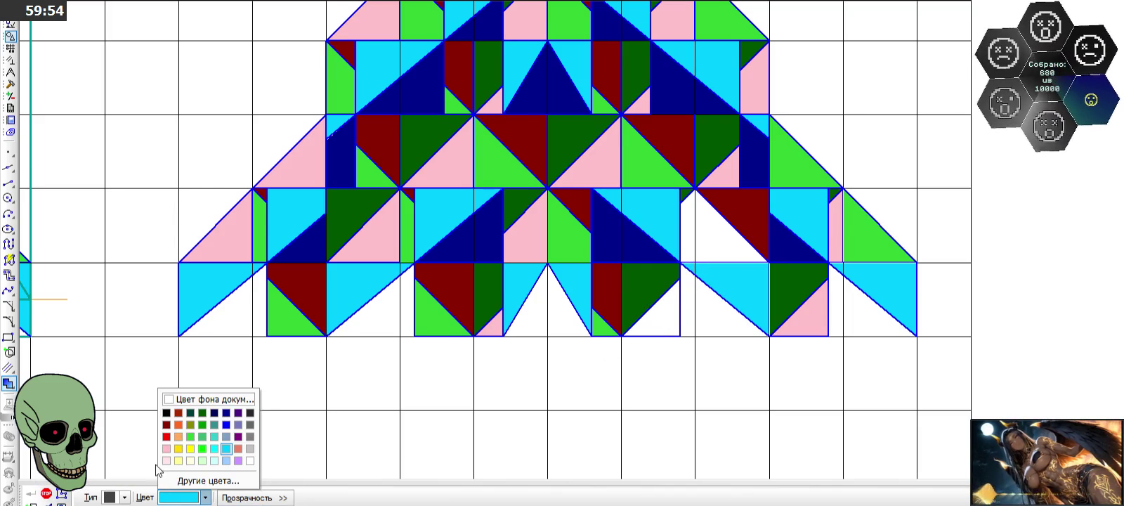
pyautogui.click(166, 448)
pyautogui.click(660, 316)
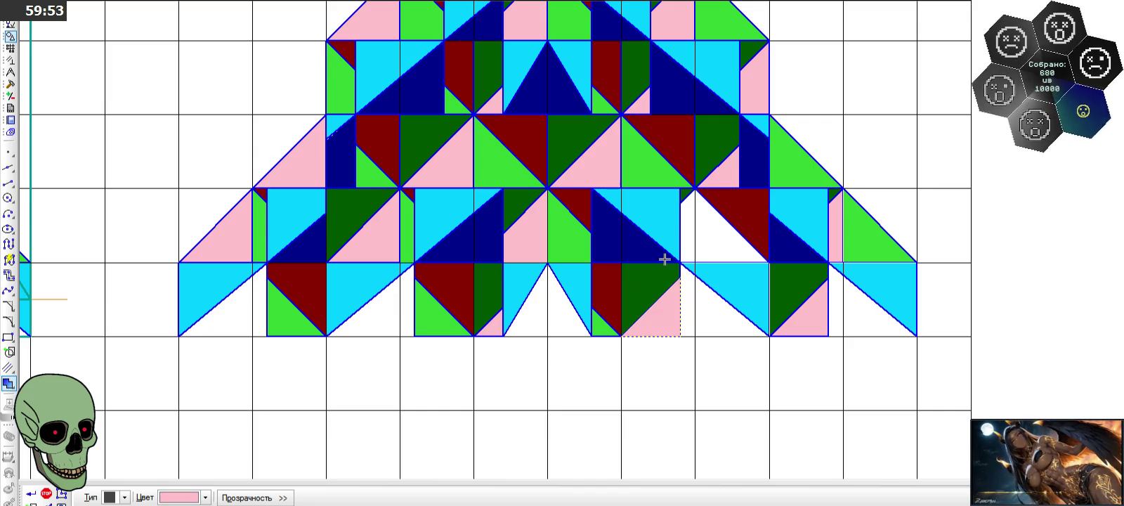
pyautogui.click(33, 494)
pyautogui.click(163, 497)
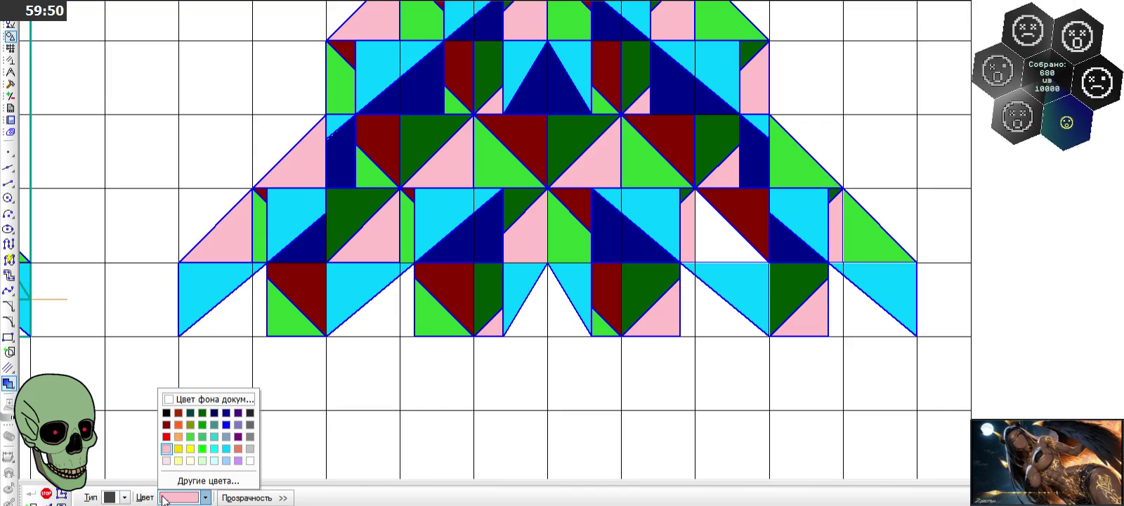
pyautogui.click(201, 448)
pyautogui.click(724, 234)
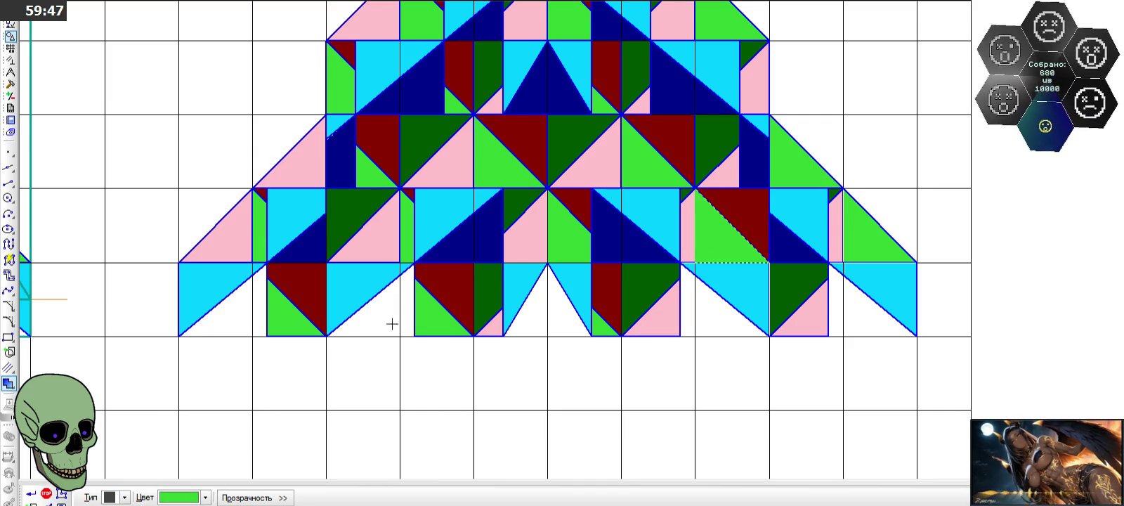
pyautogui.press('Escape')
pyautogui.scroll(-2, 714, 260)
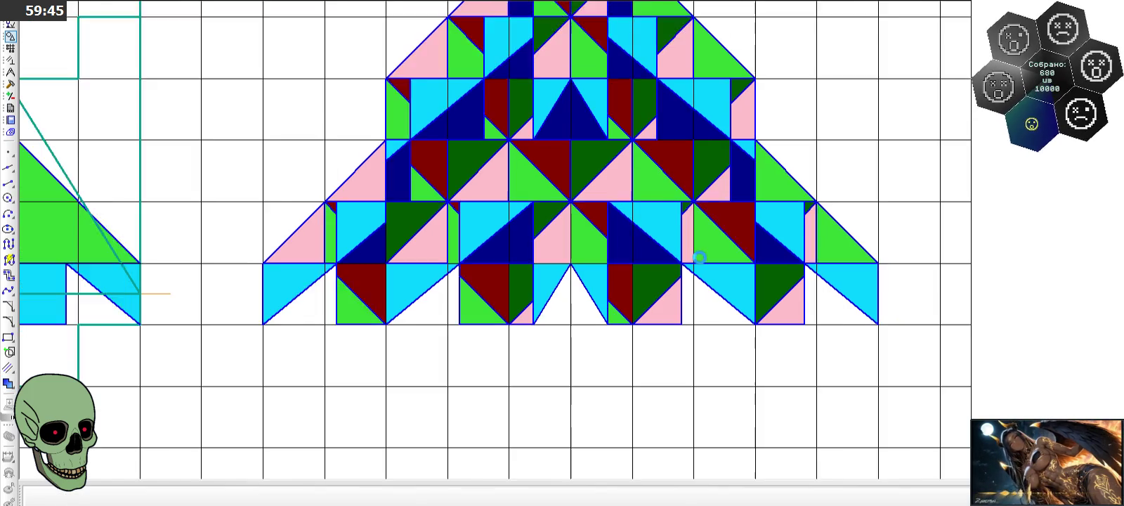
# - Box-select the whole finished fir-tree mosaic
pyautogui.scroll(3, 714, 260)
pyautogui.scroll(1, 714, 261)
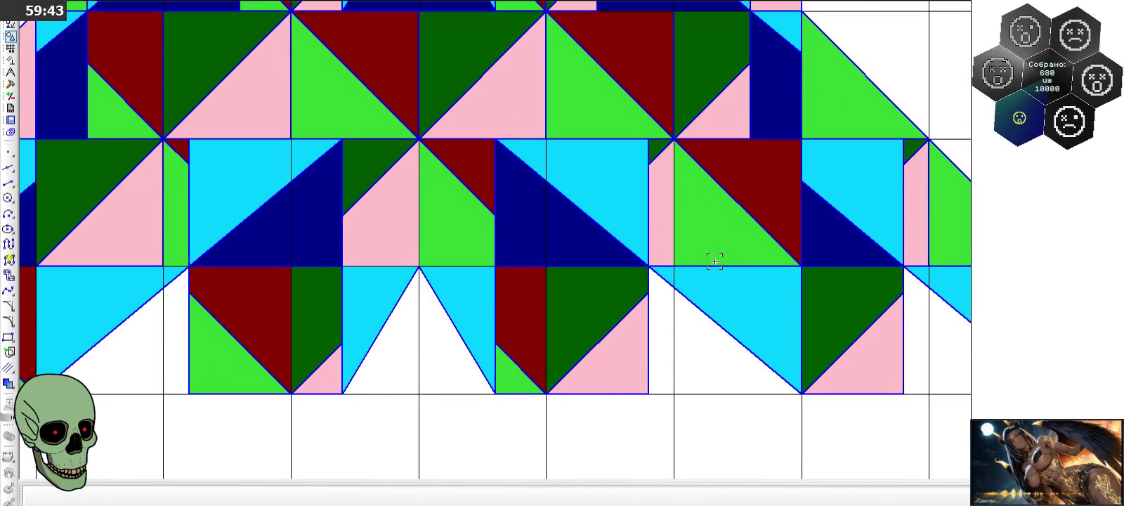
pyautogui.scroll(1, 714, 261)
pyautogui.scroll(-2, 711, 252)
pyautogui.scroll(-1, 582, 230)
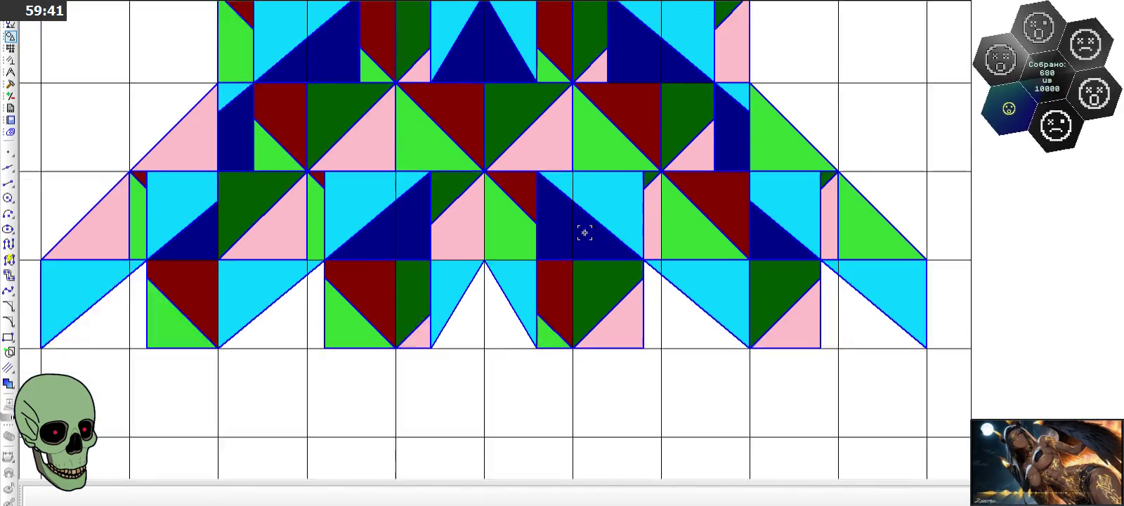
pyautogui.scroll(-1, 621, 236)
pyautogui.scroll(-2, 627, 331)
pyautogui.scroll(-1, 617, 356)
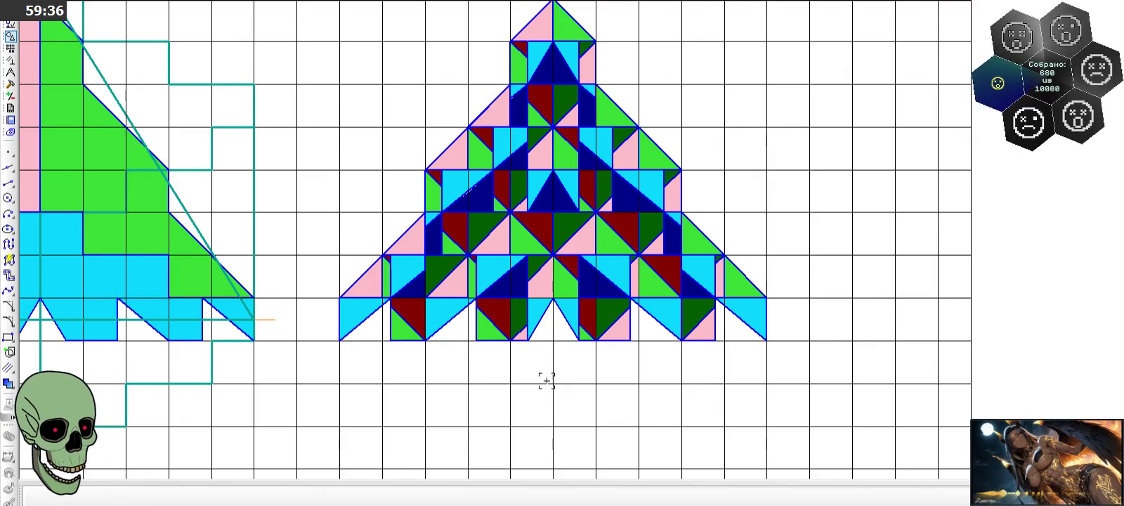
pyautogui.scroll(-1, 544, 324)
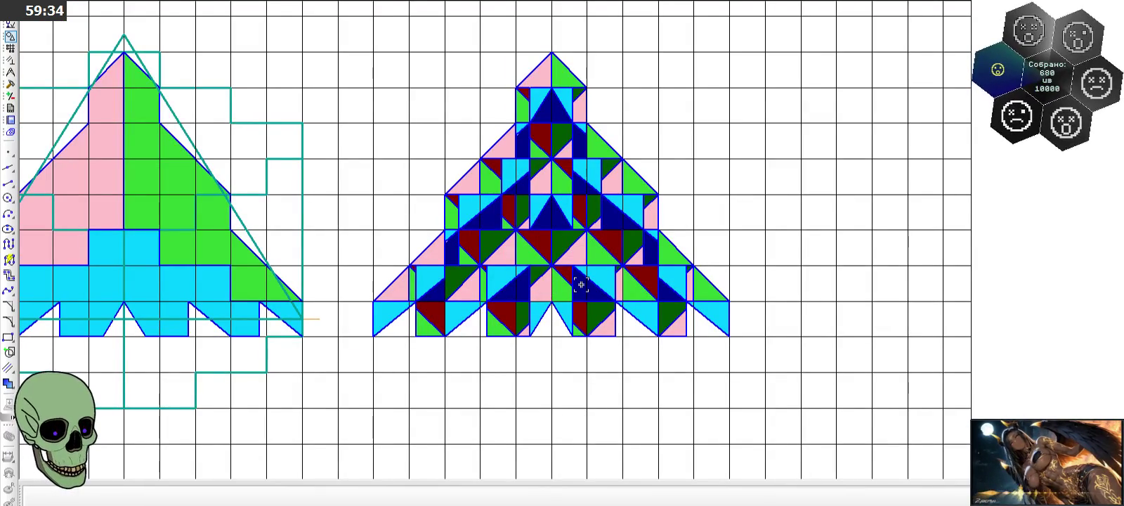
pyautogui.scroll(-1, 596, 295)
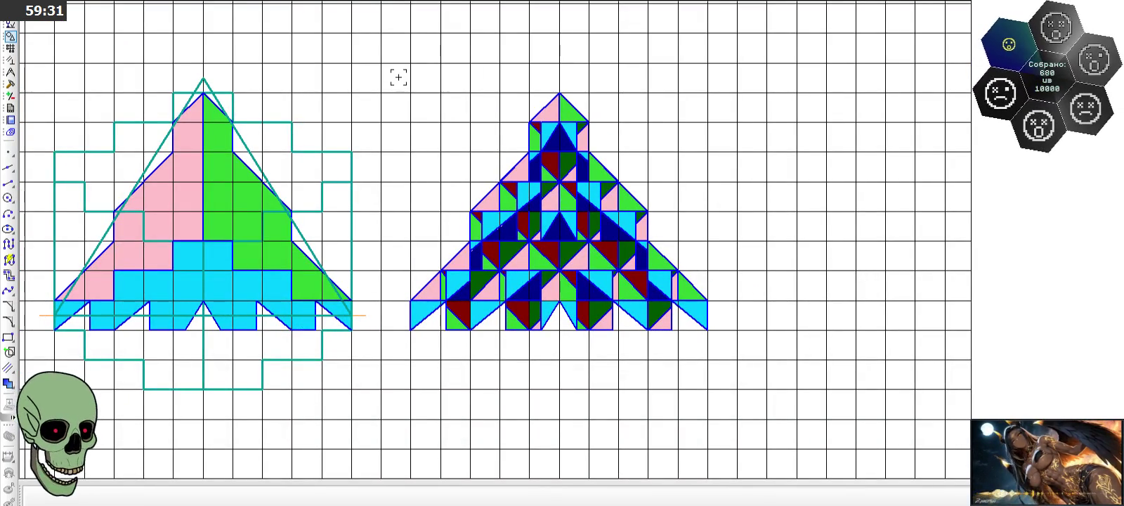
pyautogui.moveTo(396, 78); pyautogui.dragTo(723, 336)
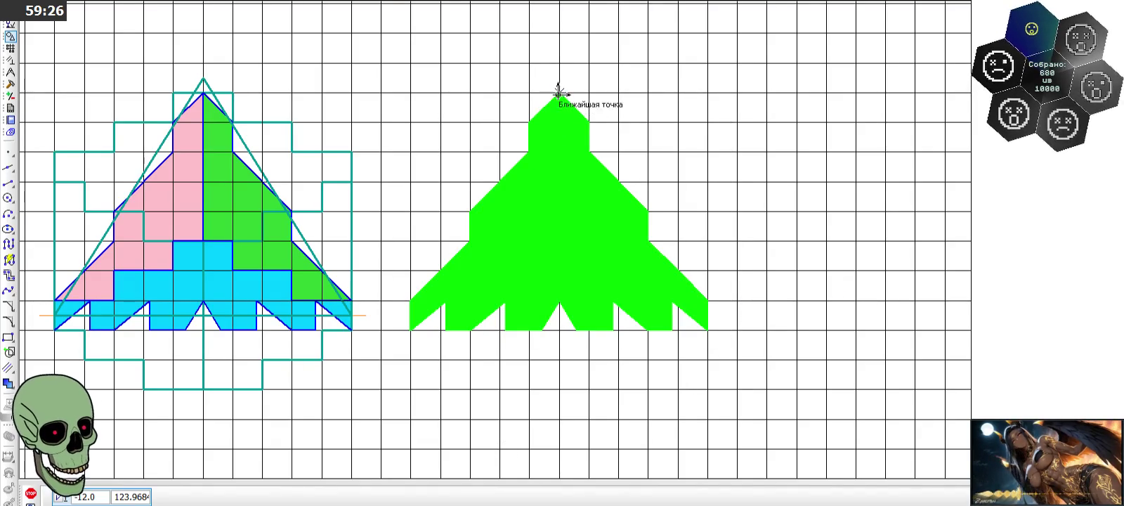
# - Paste a copy at the right end of the top row and discard the extra copy
pyautogui.scroll(-3, 448, 178)
pyautogui.scroll(-4, 441, 262)
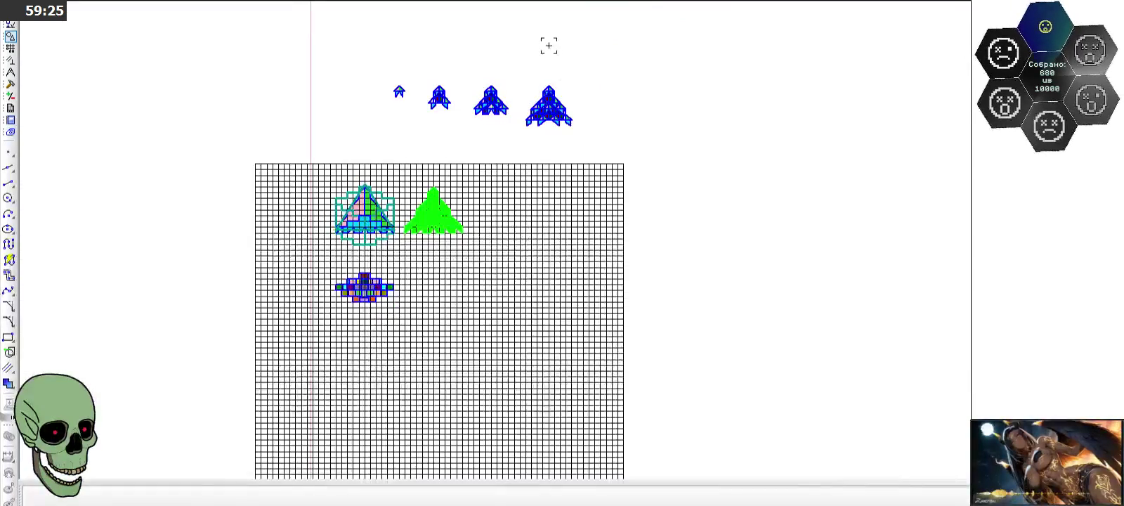
pyautogui.scroll(2, 582, 85)
pyautogui.hotkey('ctrl', 'v')
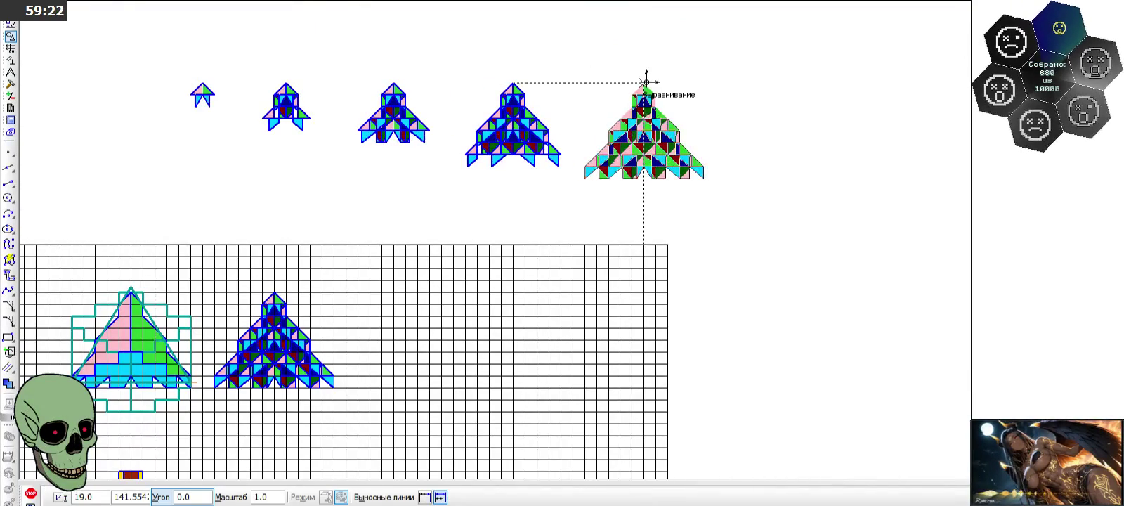
pyautogui.click(646, 82)
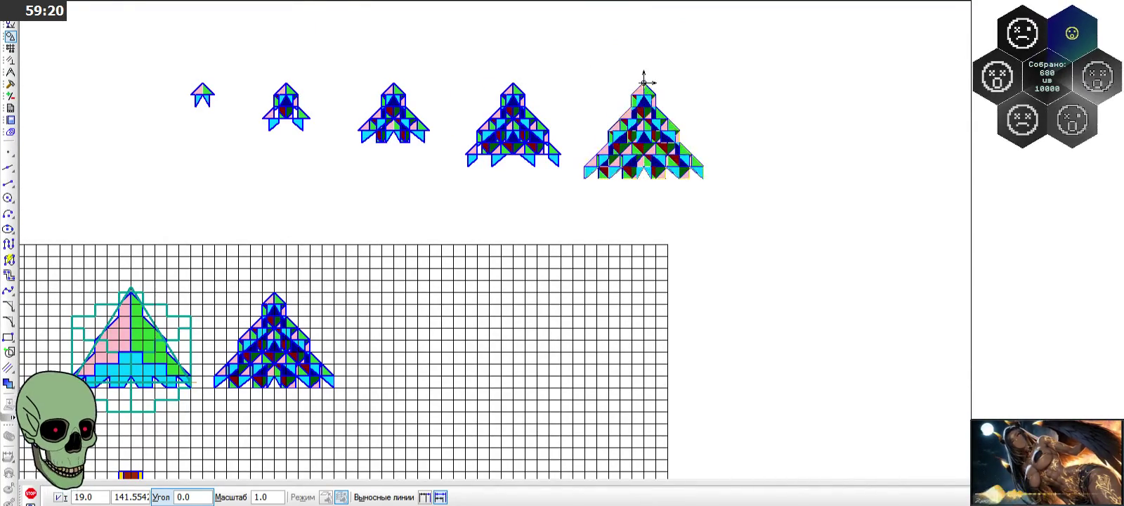
pyautogui.press('Escape')
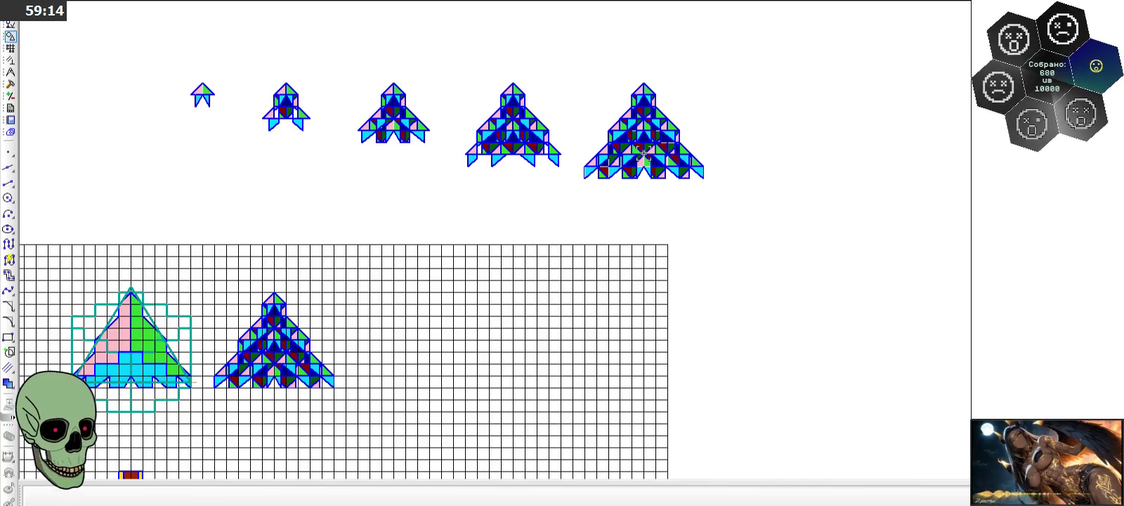
pyautogui.scroll(1, 645, 107)
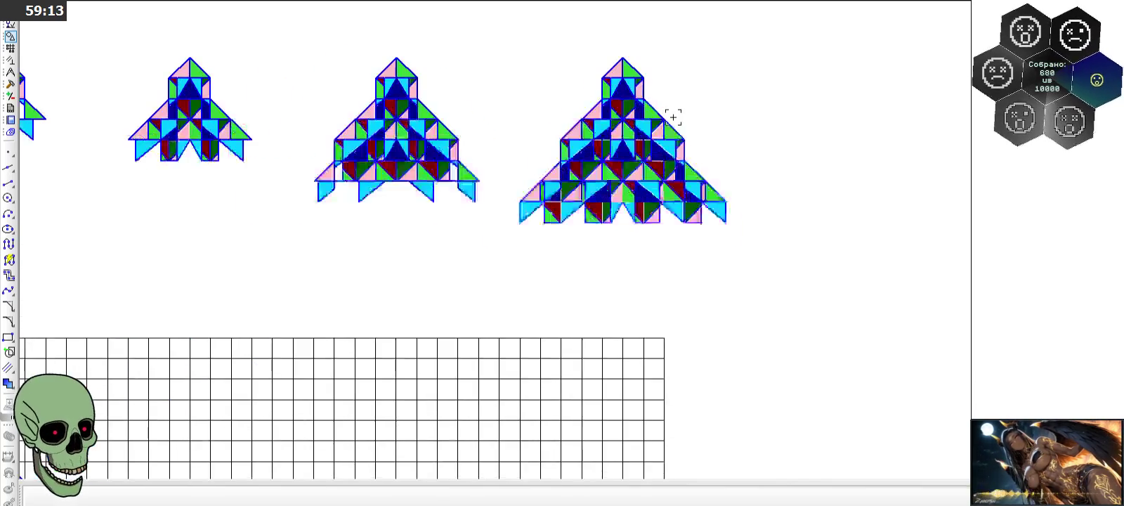
pyautogui.scroll(1, 660, 130)
pyautogui.scroll(1, 587, 211)
pyautogui.scroll(1, 507, 209)
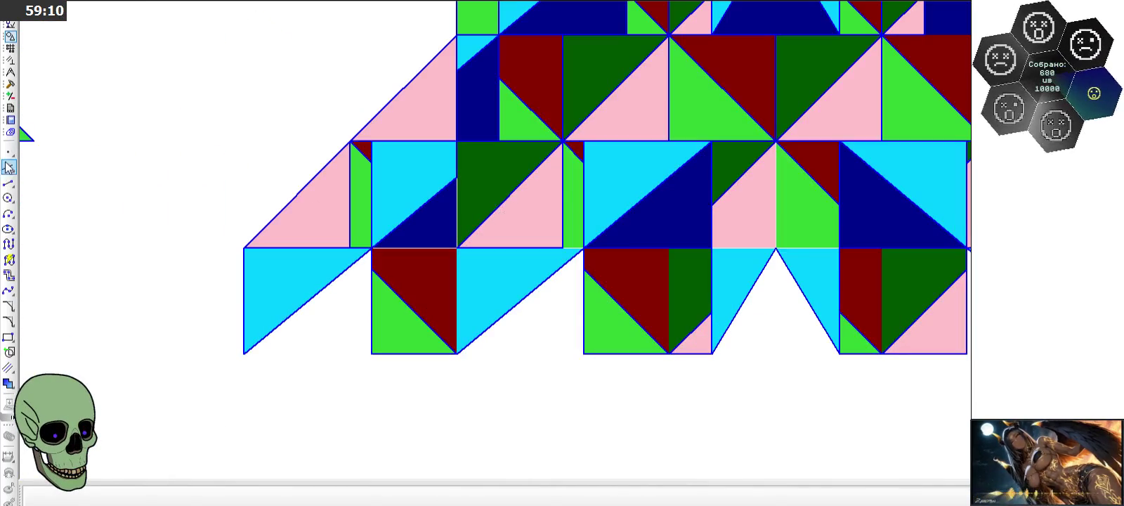
# - Draw short line segments along the upper row edge of the right mosaic
pyautogui.click(9, 182)
pyautogui.scroll(-2, 213, 250)
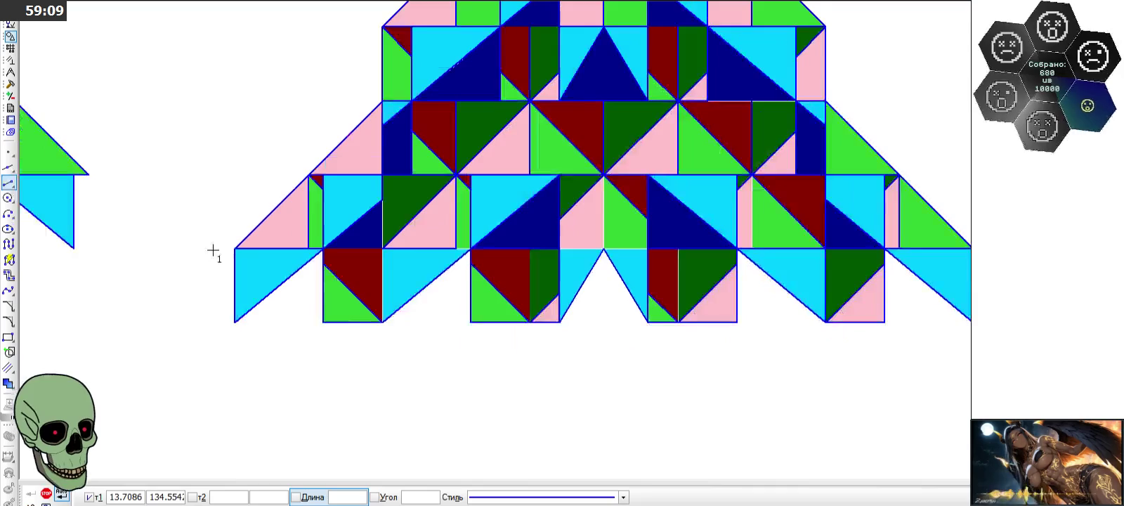
pyautogui.scroll(-1, 515, 320)
pyautogui.scroll(-1, 507, 320)
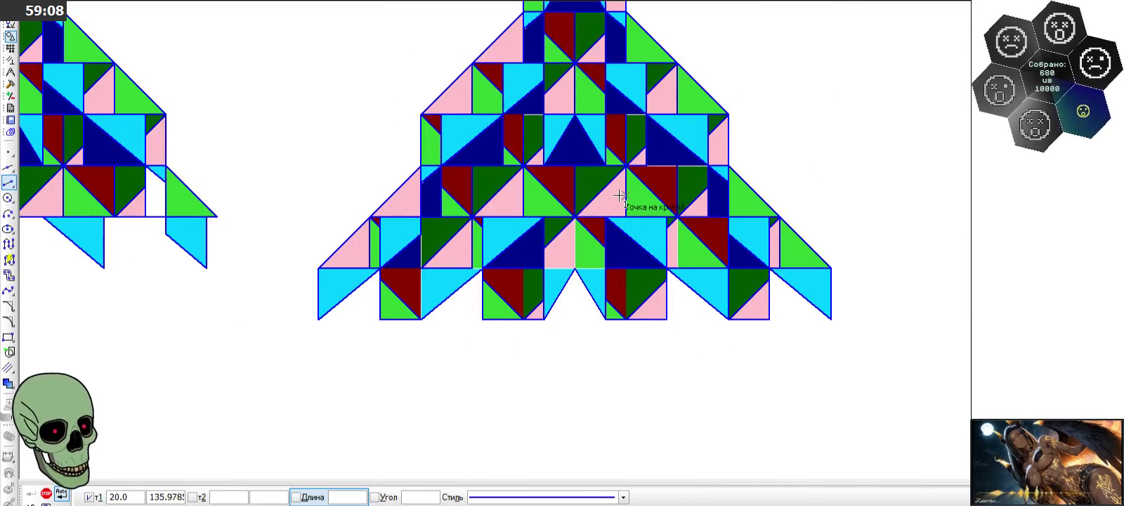
pyautogui.click(648, 165)
pyautogui.click(644, 116)
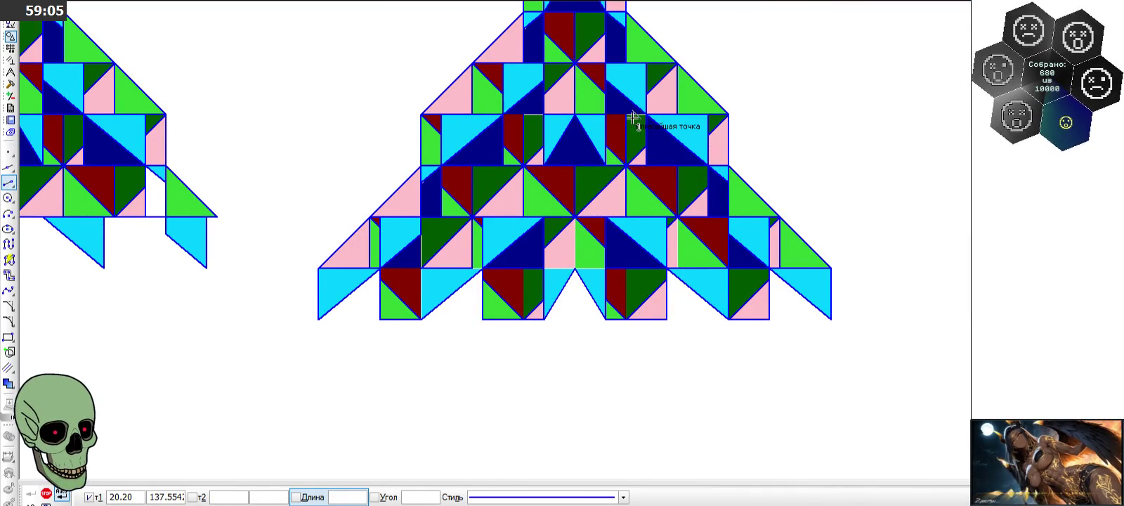
pyautogui.click(633, 116)
pyautogui.click(544, 115)
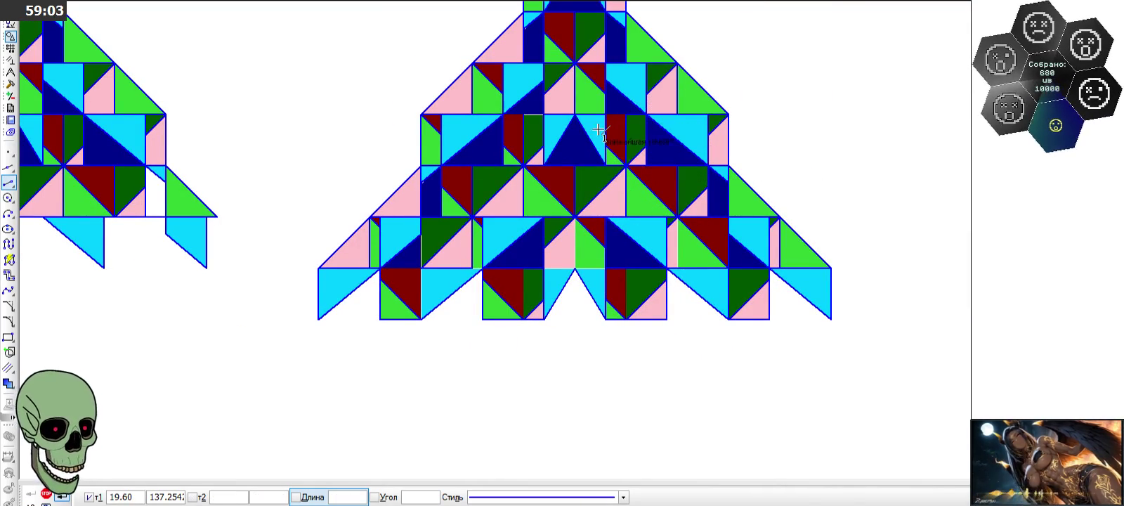
pyautogui.click(543, 115)
pyautogui.click(524, 114)
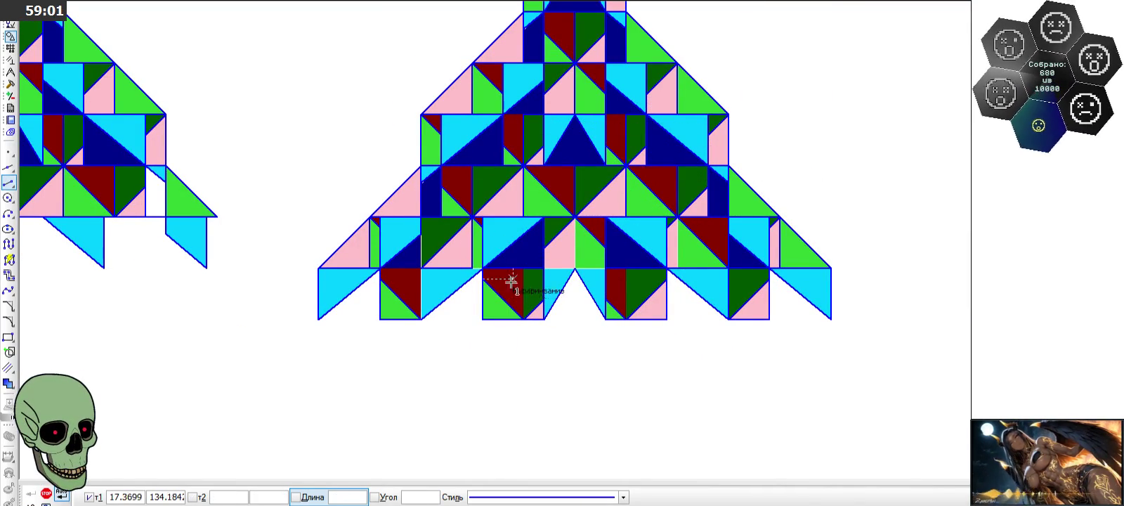
# - Add a horizontal base segment and vertical edges, closing the left flap down to the base
pyautogui.click(545, 267)
pyautogui.click(607, 268)
pyautogui.click(606, 216)
pyautogui.click(606, 267)
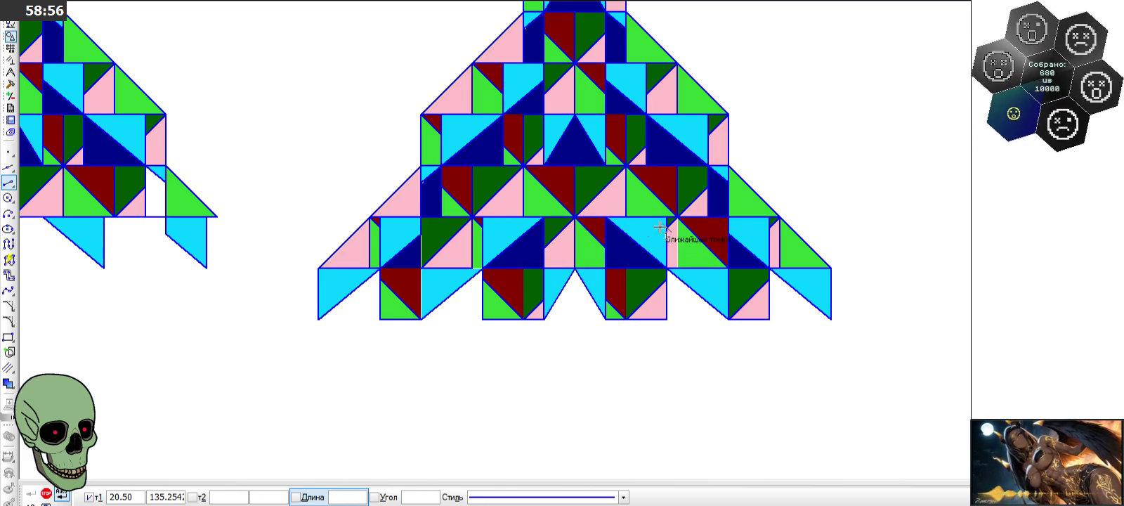
pyautogui.click(676, 241)
pyautogui.click(676, 268)
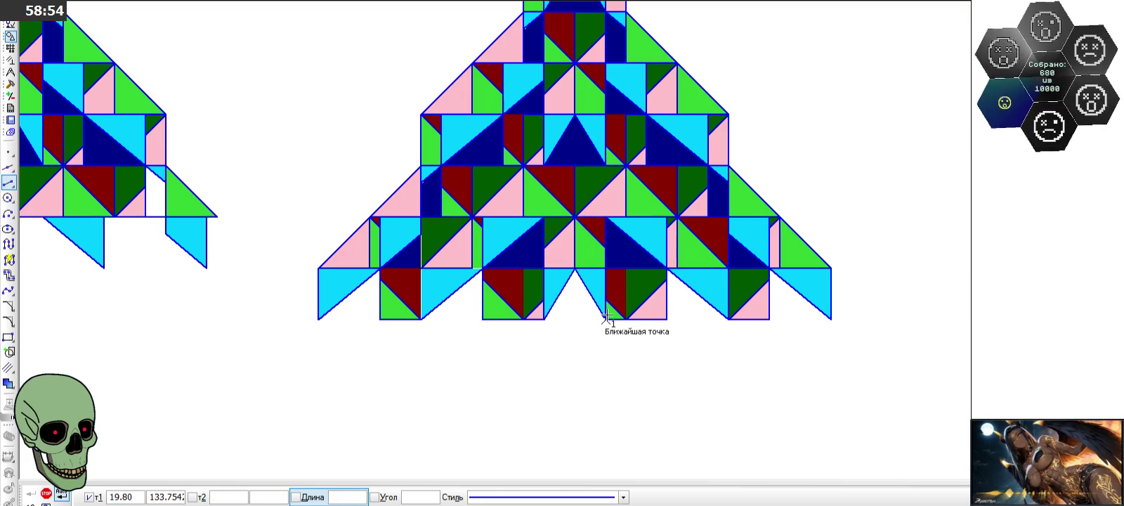
pyautogui.click(422, 240)
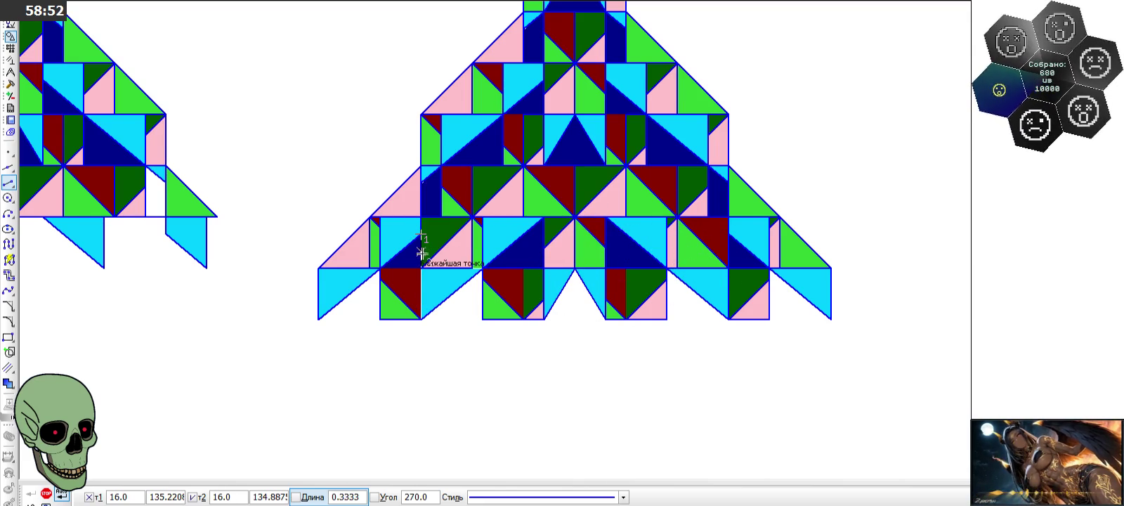
pyautogui.click(421, 319)
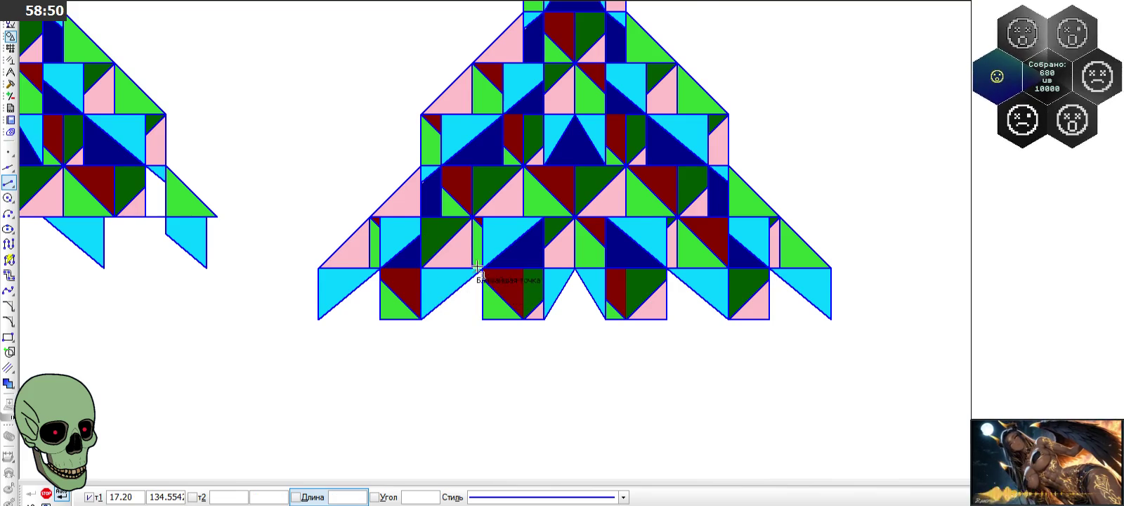
pyautogui.scroll(1, 482, 270)
pyautogui.press('Escape')
# - Draw a short leftward base segment and vertical segments down to the base
pyautogui.click(409, 267)
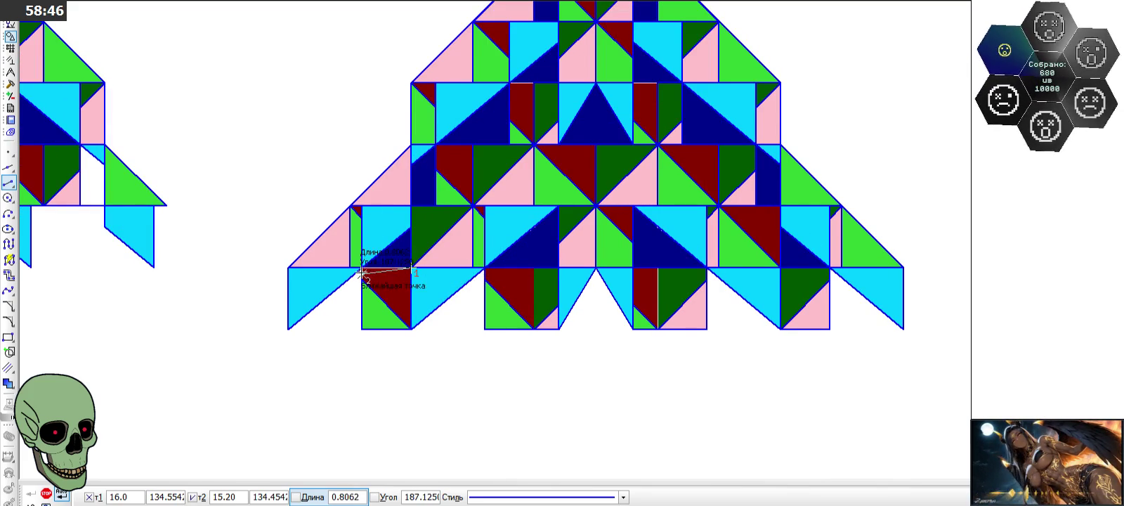
pyautogui.click(358, 268)
pyautogui.click(657, 268)
pyautogui.click(657, 328)
pyautogui.scroll(1, 551, 341)
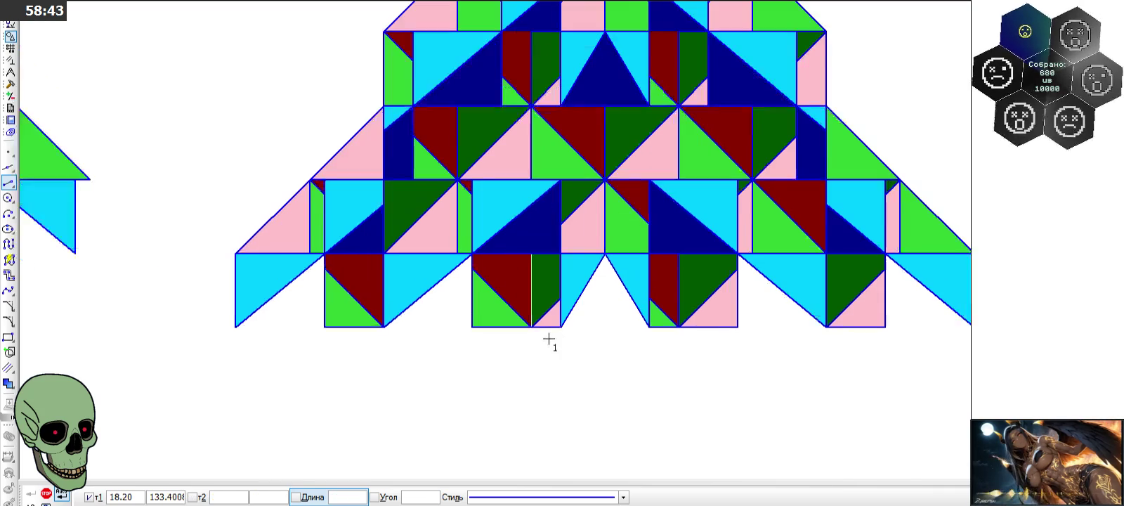
pyautogui.click(531, 326)
pyautogui.click(532, 253)
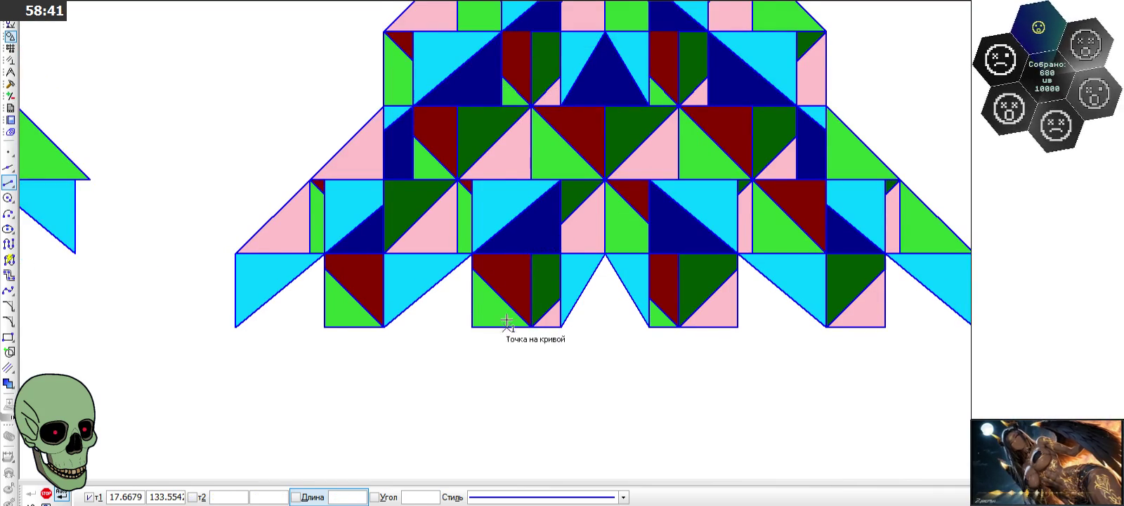
pyautogui.scroll(-1, 520, 309)
pyautogui.scroll(1, 462, 247)
pyautogui.scroll(-1, 462, 247)
pyautogui.scroll(1, 462, 247)
pyautogui.scroll(-1, 462, 247)
pyautogui.scroll(1, 462, 248)
pyautogui.scroll(-1, 462, 247)
pyautogui.scroll(1, 463, 248)
pyautogui.scroll(-1, 462, 247)
pyautogui.scroll(-2, 462, 247)
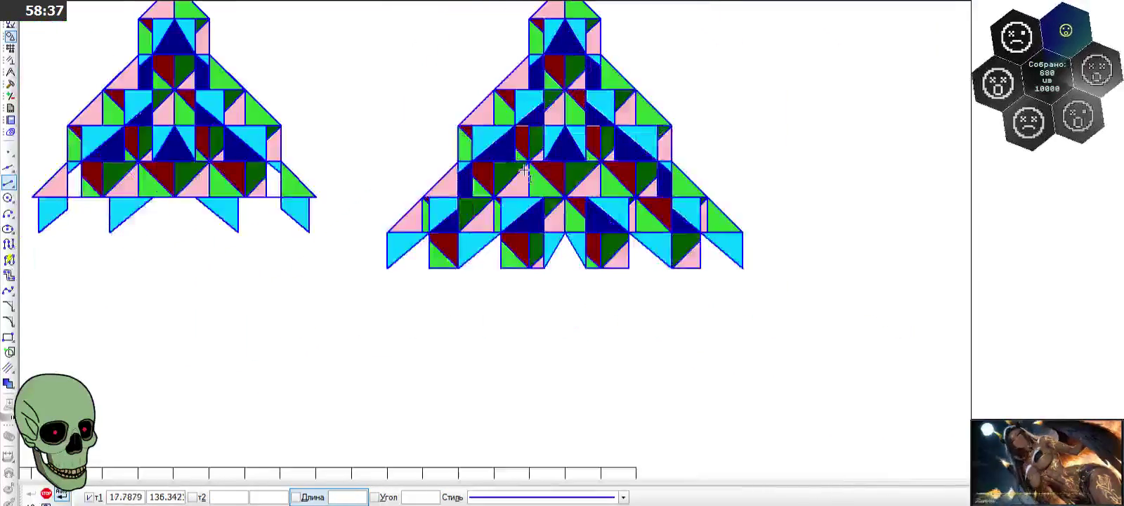
pyautogui.scroll(3, 457, 182)
pyautogui.scroll(1, 451, 137)
# - Add a short horizontal segment at the row edge, then stop line drawing
pyautogui.click(420, 176)
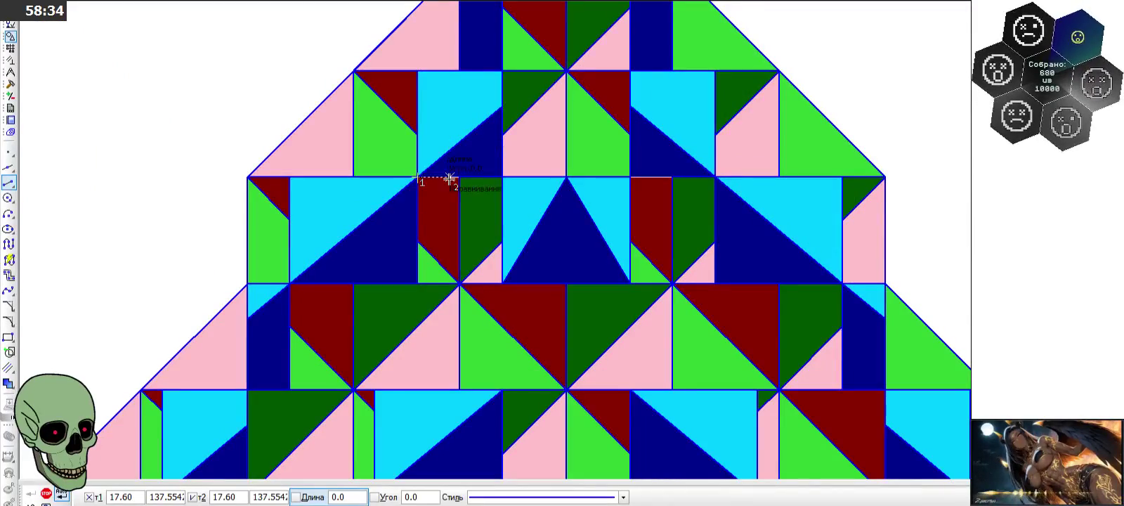
pyautogui.click(460, 176)
pyautogui.click(647, 179)
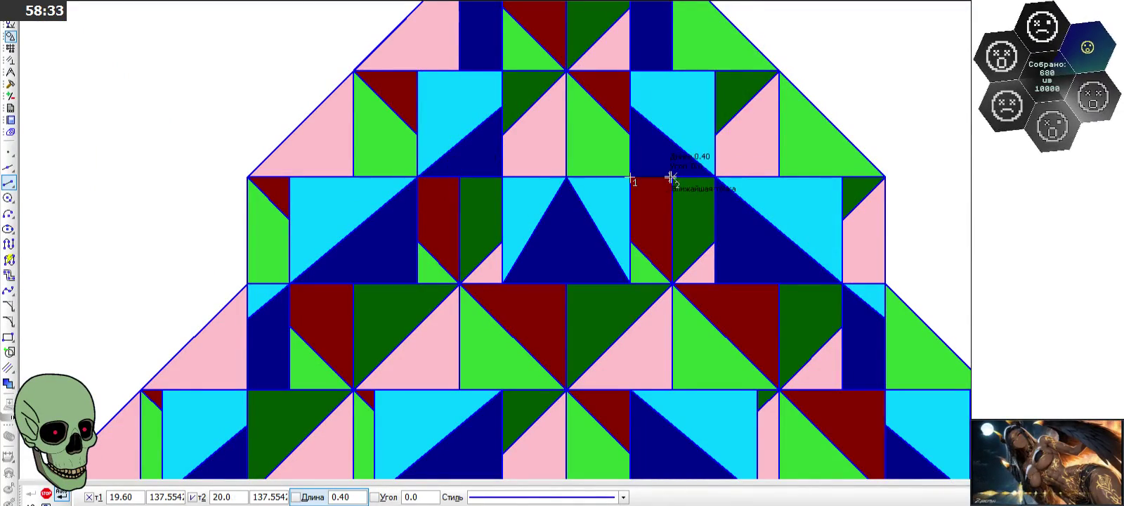
pyautogui.scroll(-1, 672, 180)
pyautogui.scroll(-1, 596, 241)
pyautogui.scroll(-1, 560, 163)
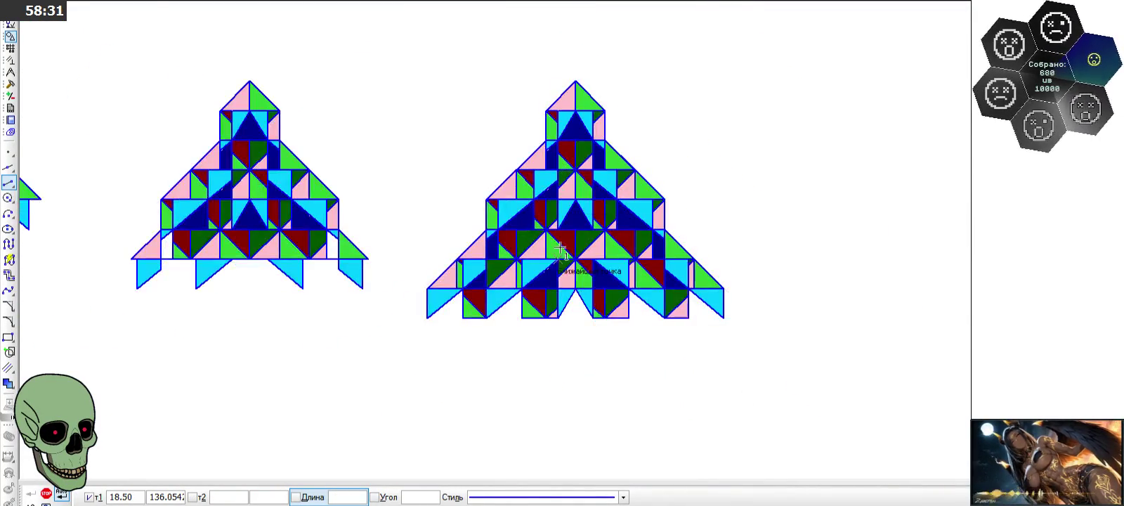
pyautogui.click(45, 493)
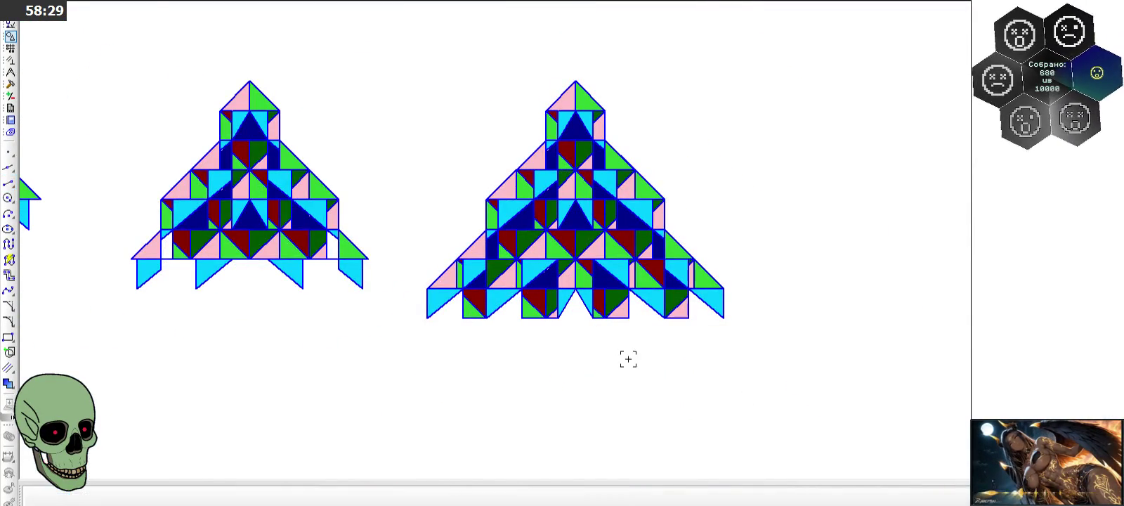
pyautogui.scroll(-1, 627, 351)
pyautogui.scroll(-1, 652, 172)
pyautogui.scroll(-1, 646, 158)
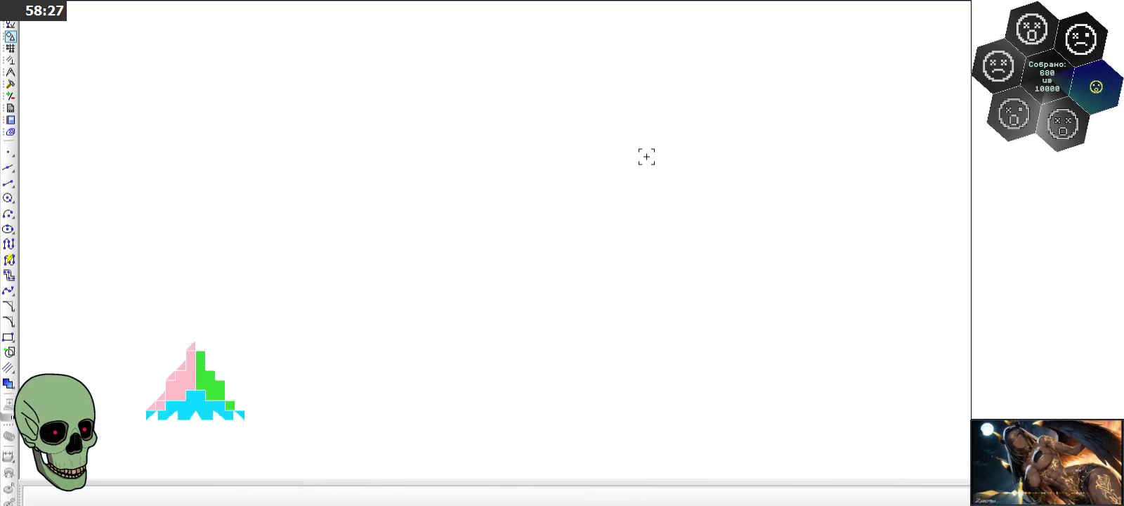
pyautogui.scroll(1, 602, 215)
pyautogui.scroll(1, 602, 215)
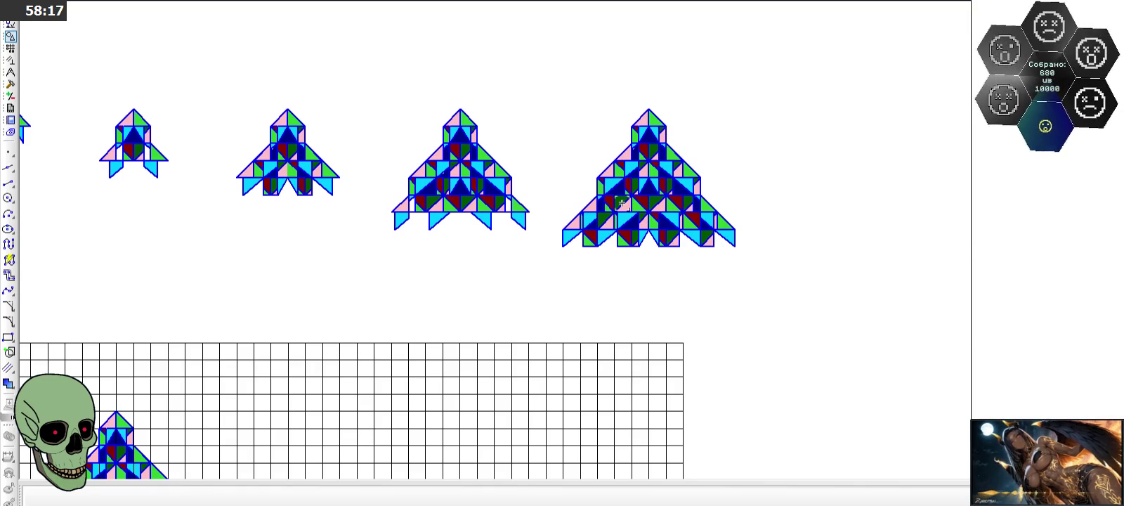
pyautogui.scroll(2, 663, 177)
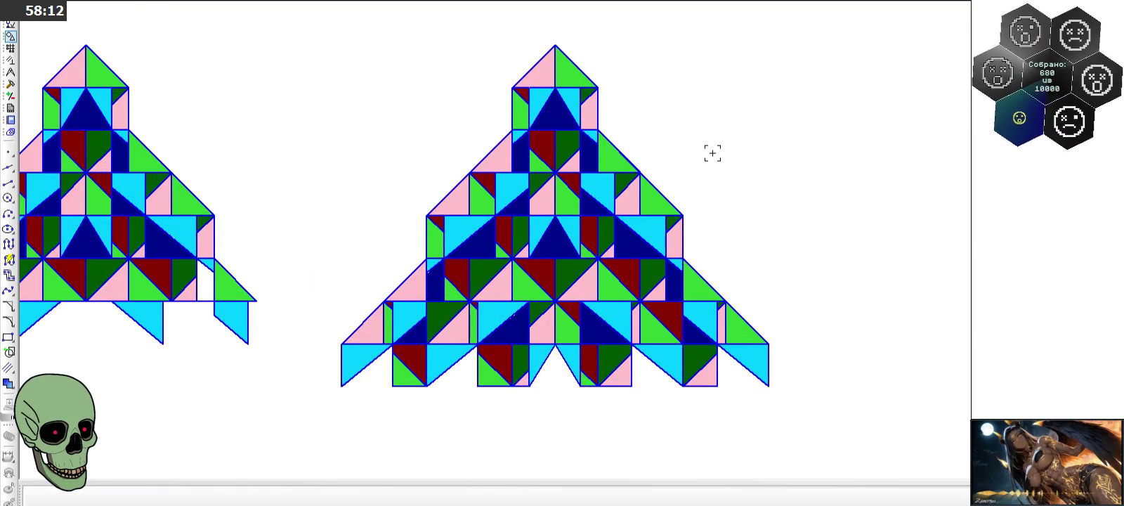
pyautogui.scroll(-1, 712, 153)
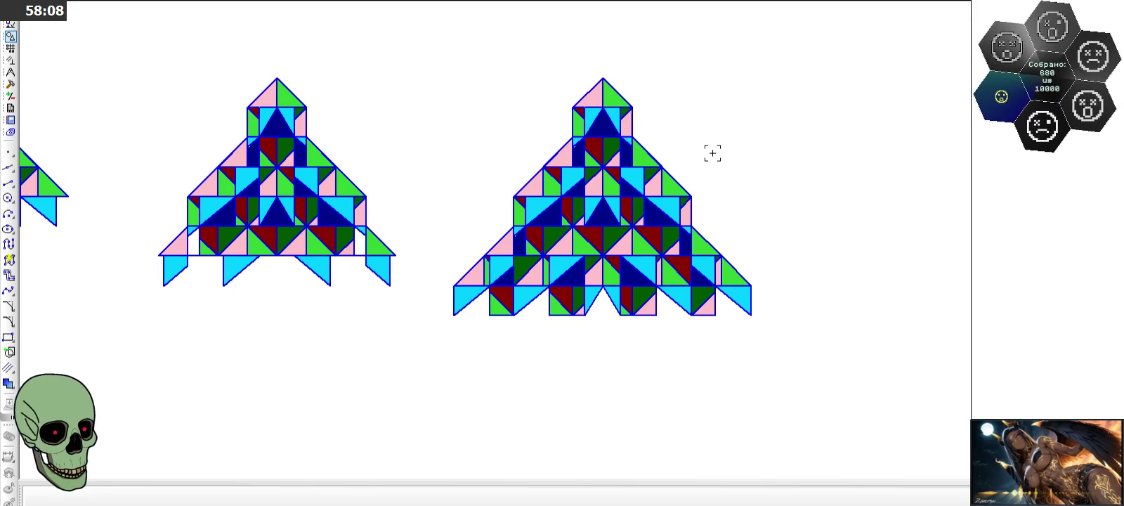
pyautogui.scroll(1, 712, 153)
pyautogui.scroll(-2, 692, 165)
pyautogui.scroll(2, 563, 305)
pyautogui.scroll(1, 550, 364)
pyautogui.scroll(-1, 523, 218)
pyautogui.scroll(-1, 522, 293)
pyautogui.scroll(1, 691, 91)
pyautogui.scroll(1, 691, 91)
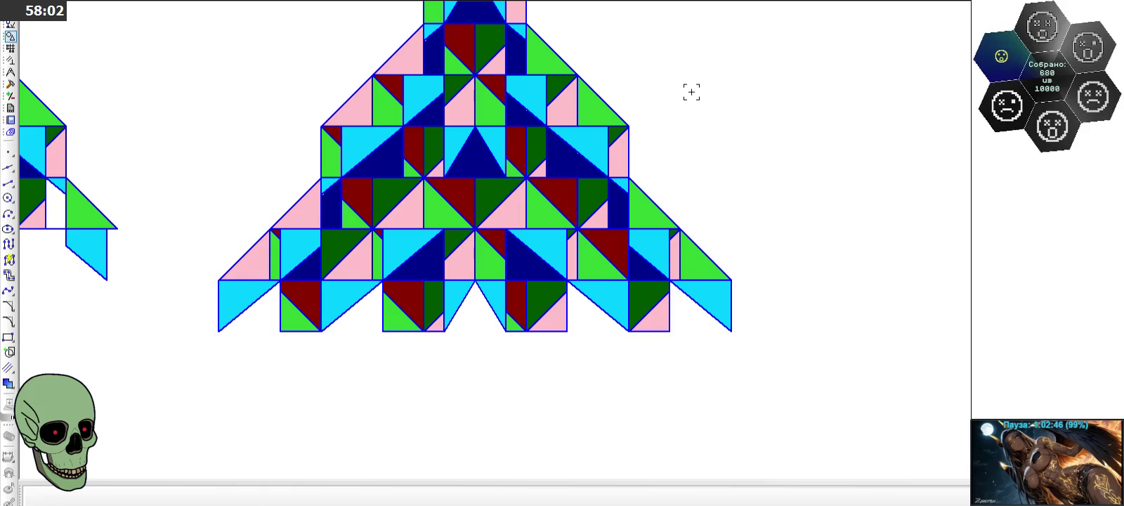
pyautogui.scroll(-1, 691, 91)
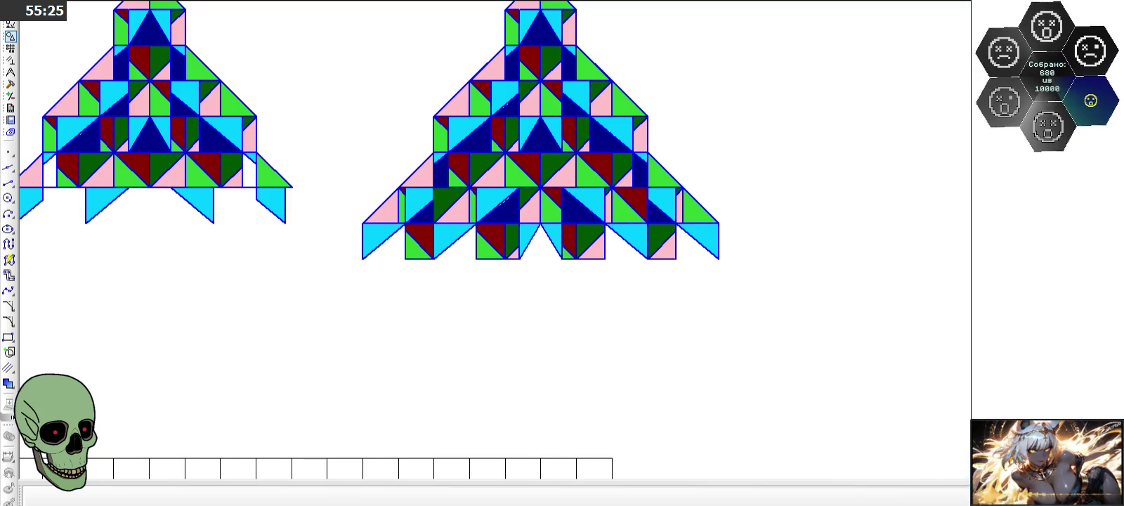
pyautogui.scroll(-3, 777, 284)
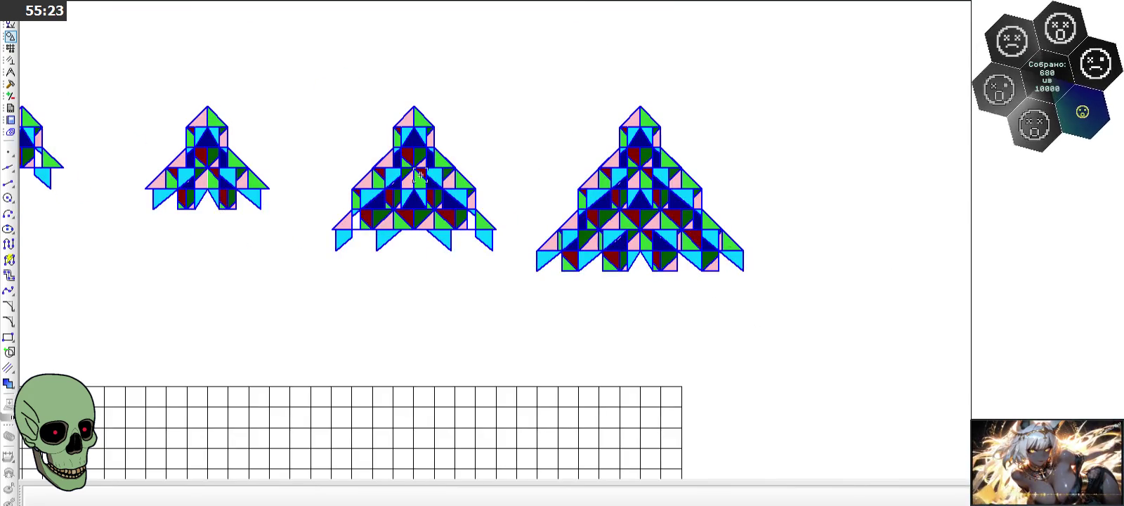
pyautogui.scroll(3, 414, 195)
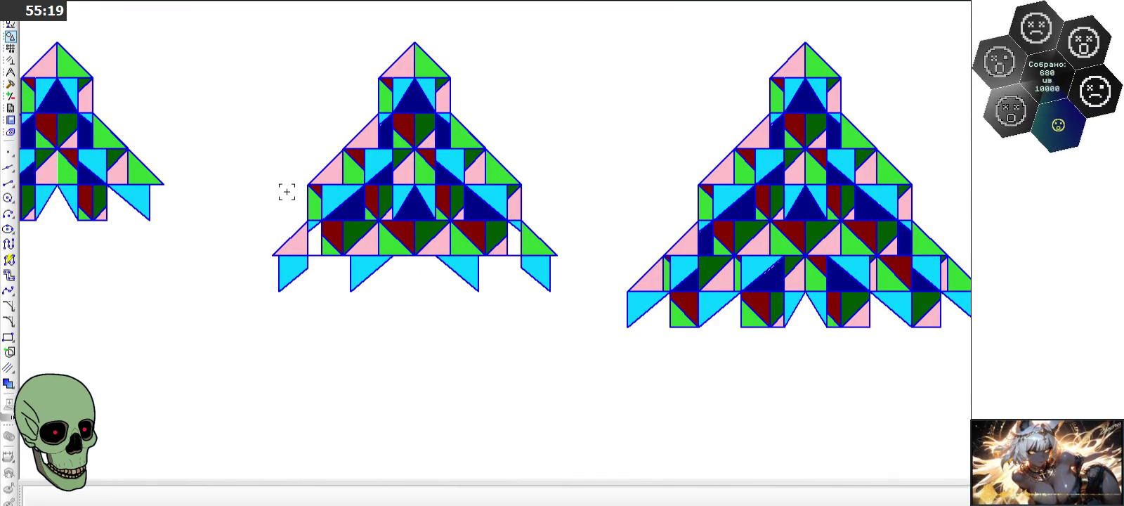
pyautogui.scroll(-1, 287, 192)
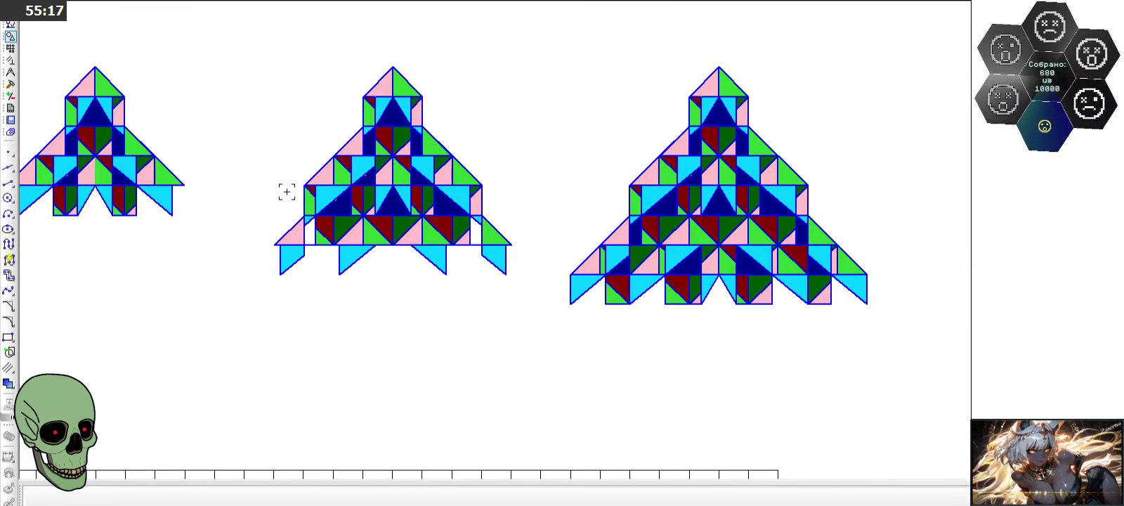
pyautogui.scroll(-1, 286, 192)
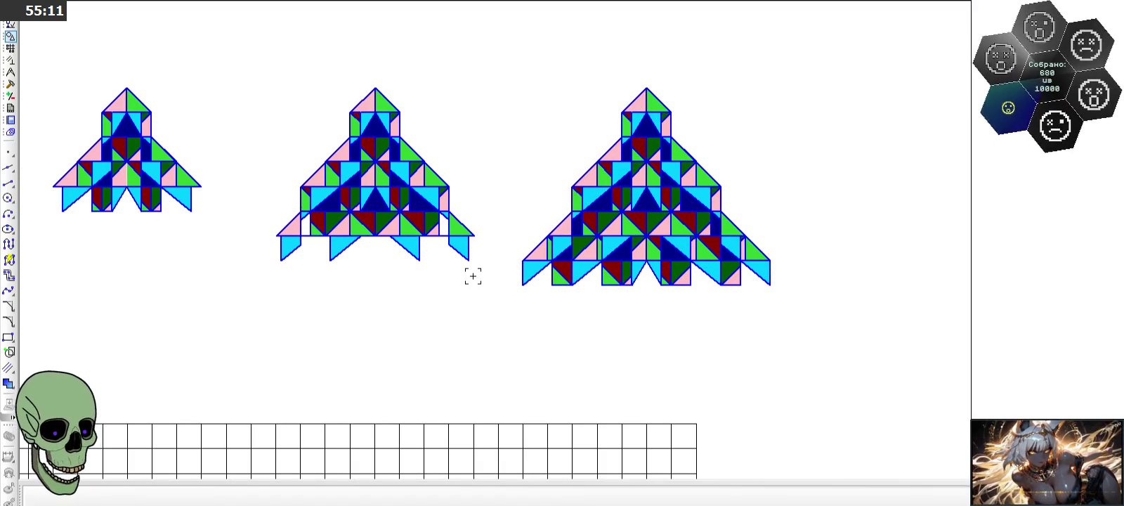
pyautogui.scroll(1, 402, 249)
pyautogui.scroll(1, 402, 249)
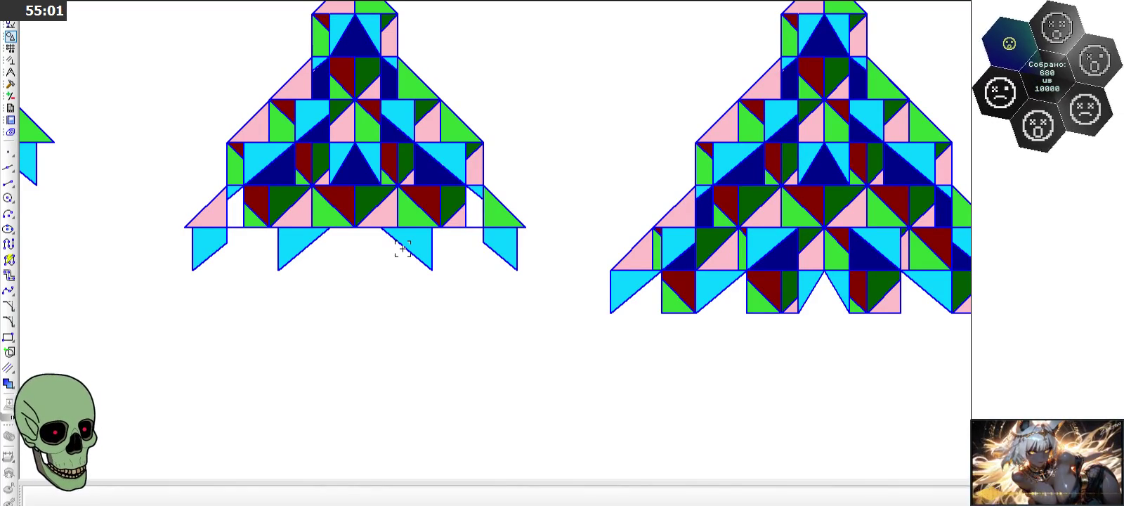
pyautogui.scroll(-2, 228, 236)
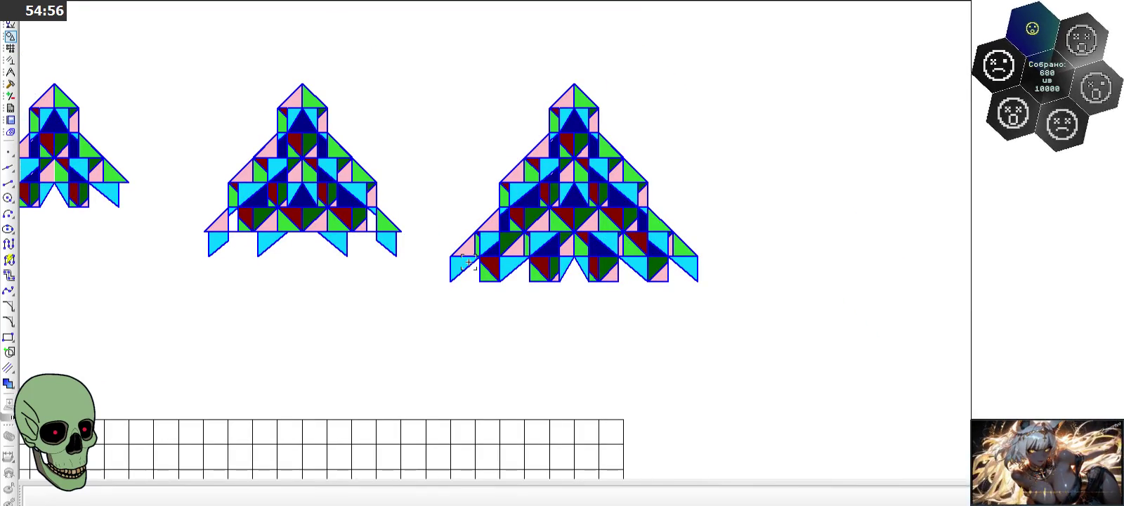
pyautogui.scroll(-2, 469, 261)
pyautogui.scroll(2, 468, 262)
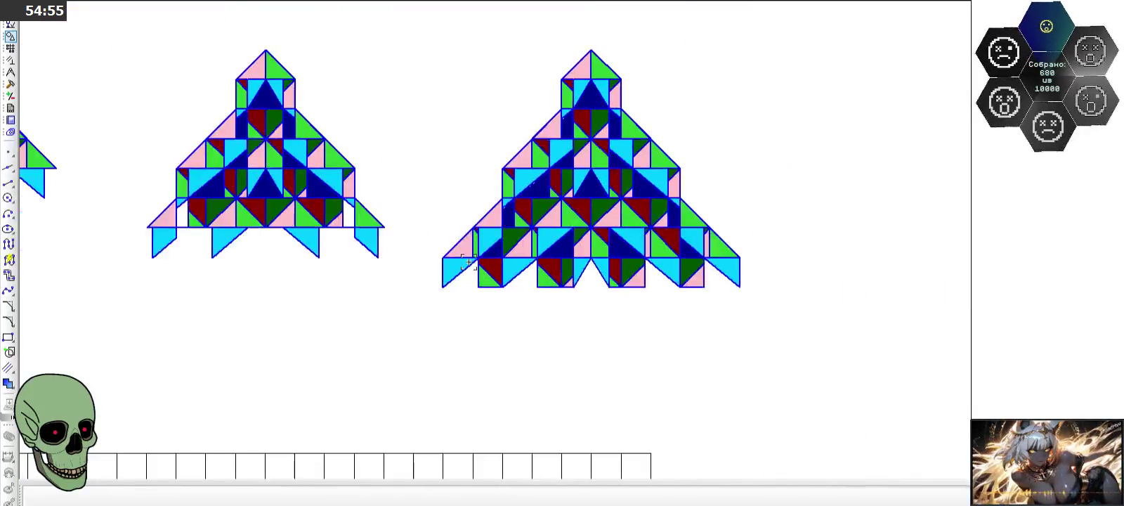
pyautogui.scroll(2, 468, 261)
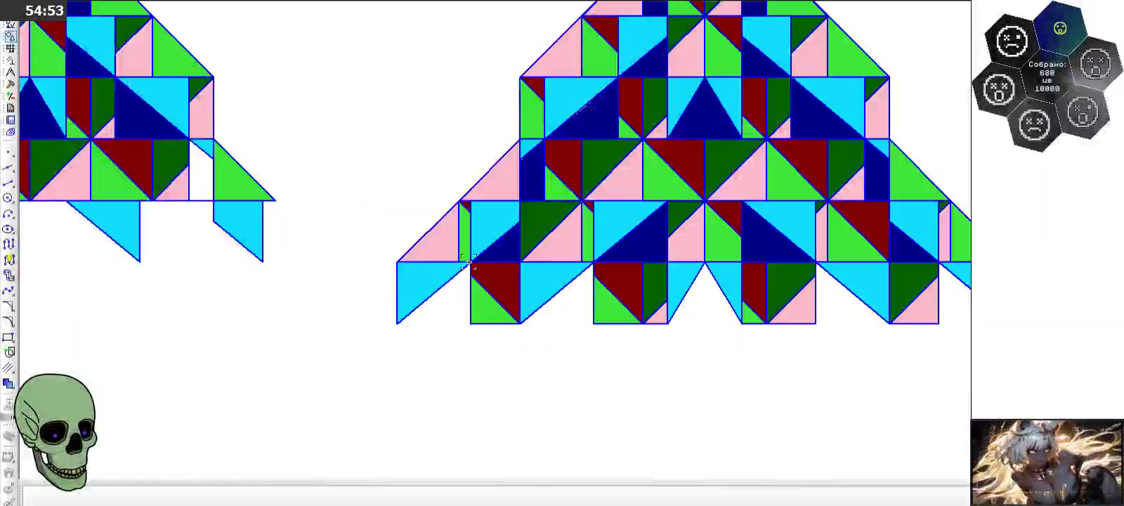
pyautogui.scroll(-3, 582, 255)
pyautogui.scroll(3, 582, 254)
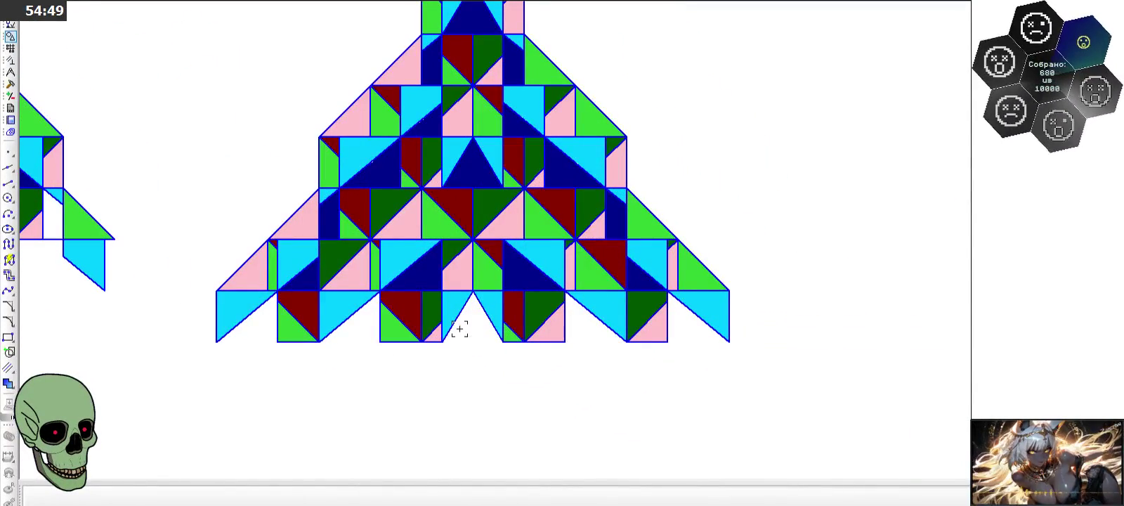
pyautogui.scroll(-2, 449, 325)
pyautogui.scroll(-1, 435, 321)
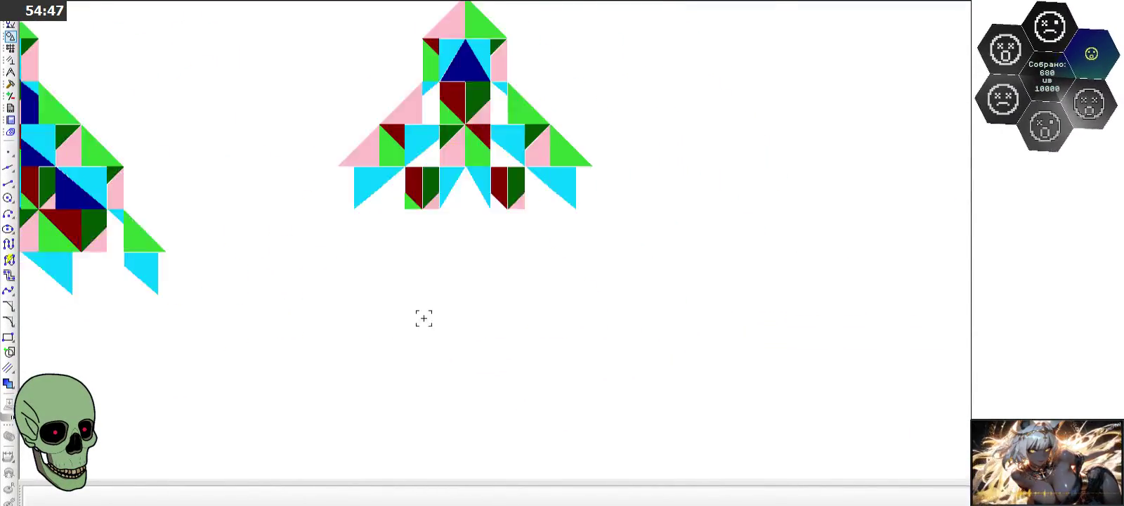
pyautogui.scroll(4, 423, 318)
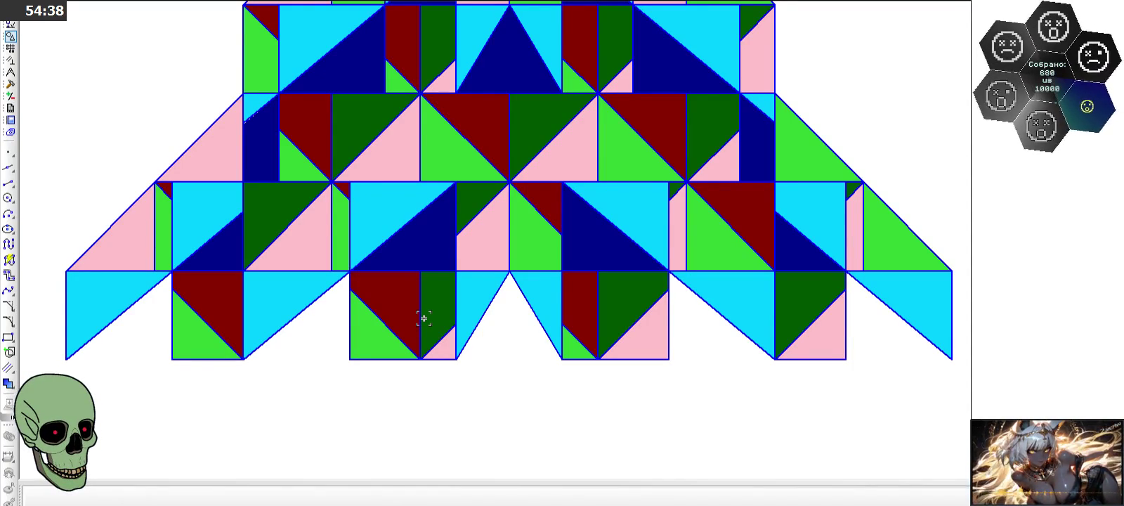
pyautogui.scroll(-1, 422, 316)
pyautogui.scroll(-1, 492, 323)
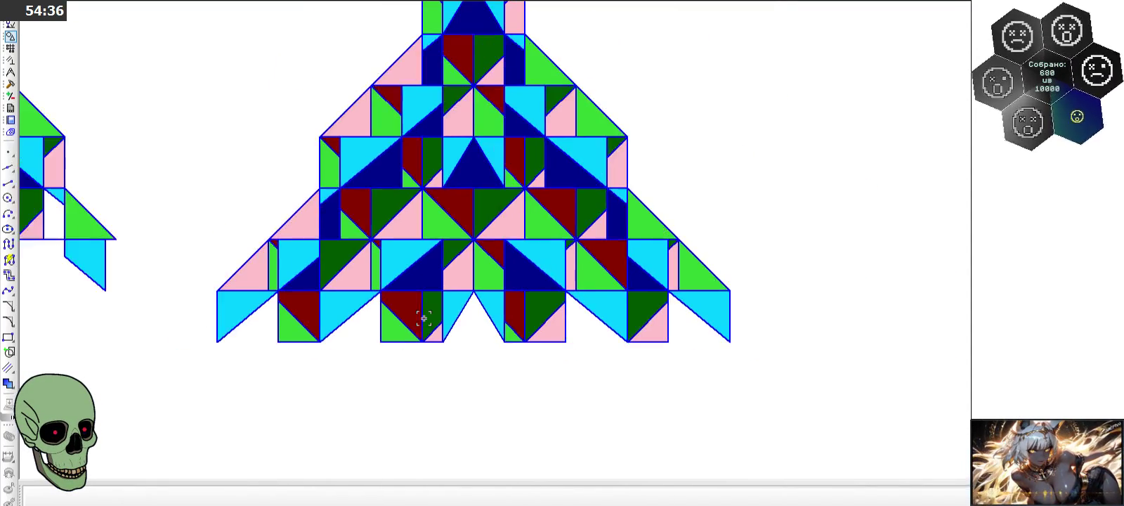
pyautogui.scroll(-1, 670, 295)
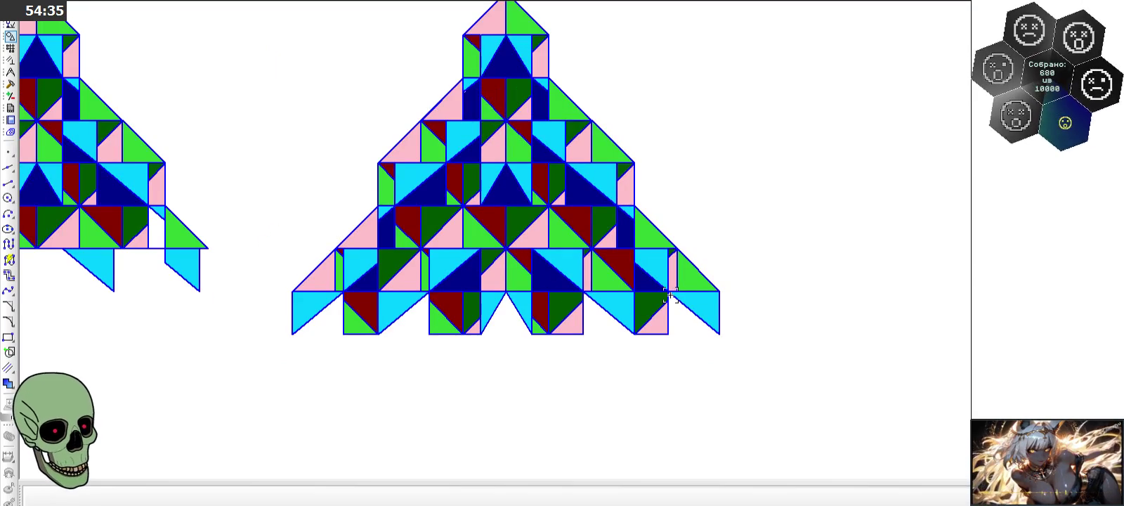
pyautogui.scroll(-1, 669, 295)
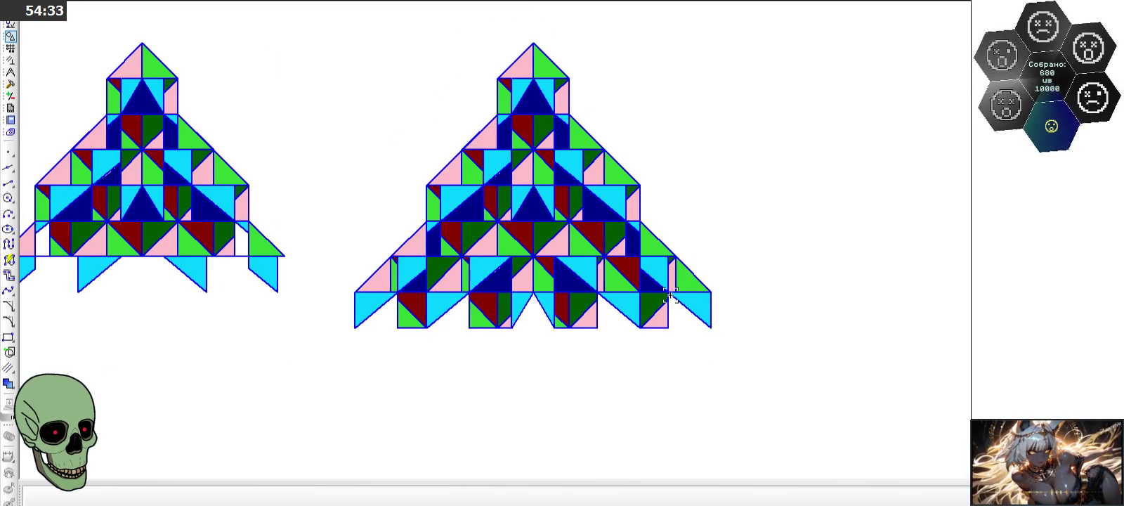
pyautogui.scroll(-1, 568, 312)
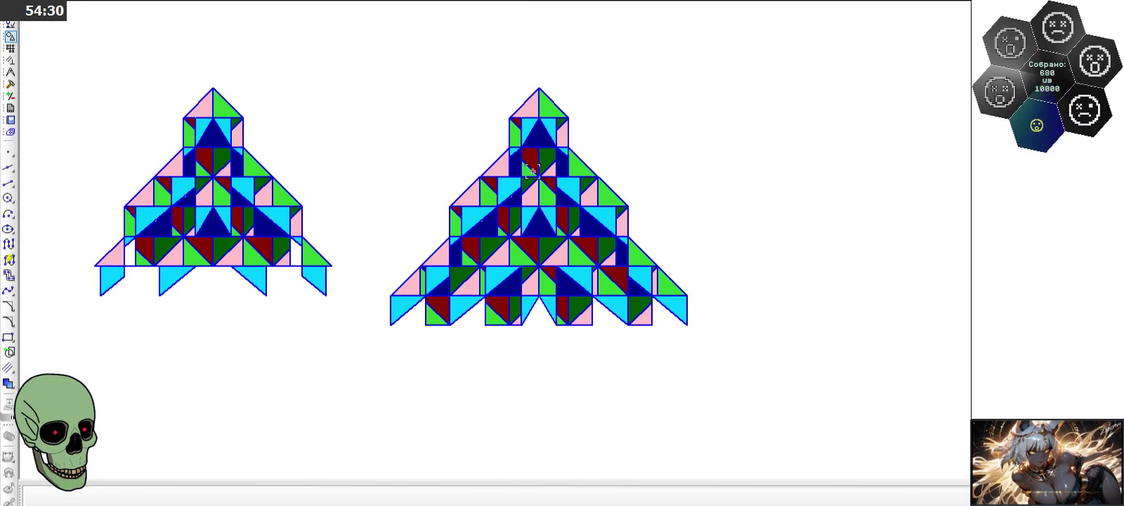
pyautogui.scroll(1, 531, 168)
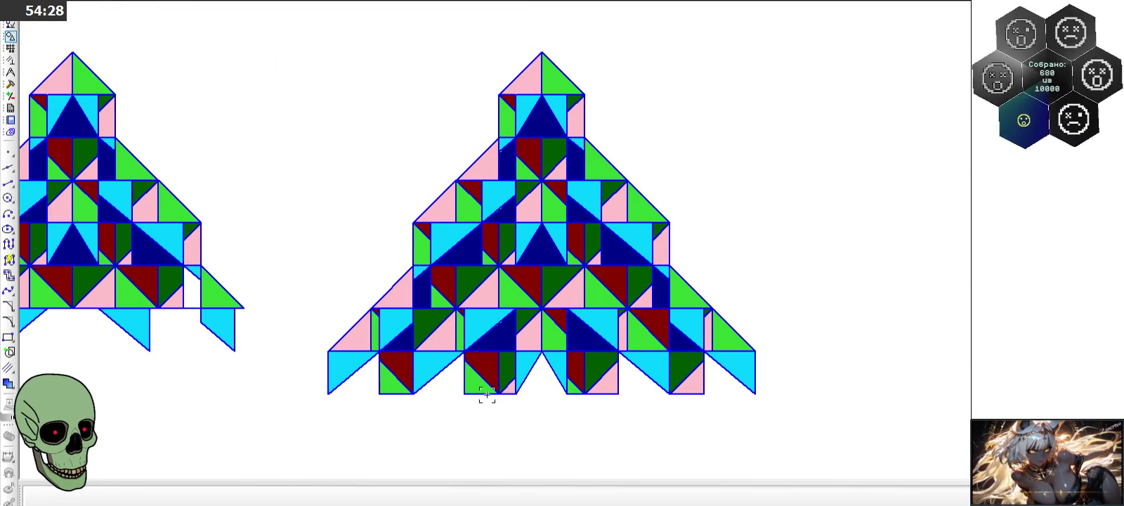
pyautogui.scroll(-1, 493, 407)
pyautogui.scroll(4, 499, 417)
pyautogui.scroll(-1, 752, 380)
pyautogui.scroll(-1, 753, 382)
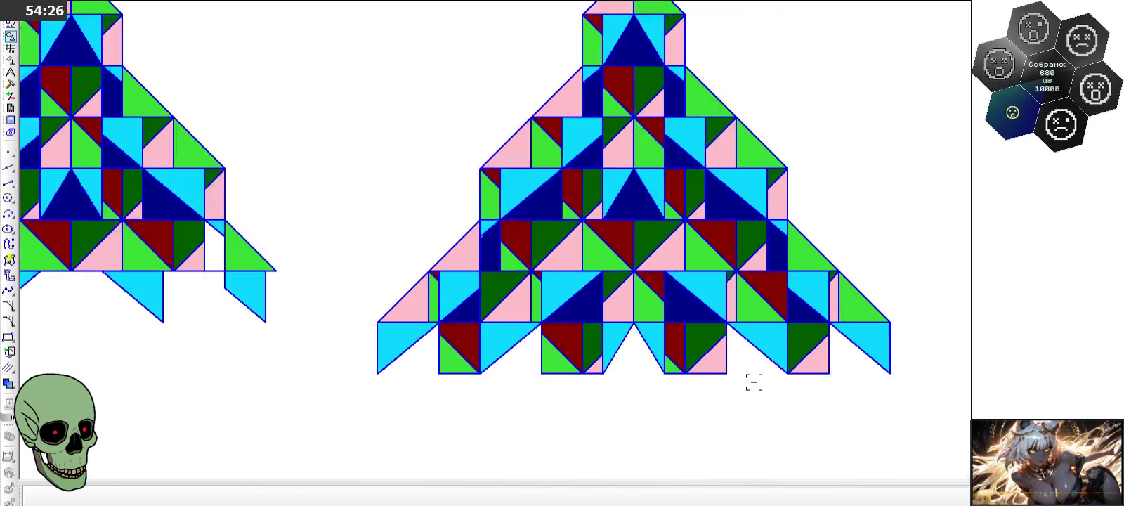
pyautogui.scroll(2, 558, 373)
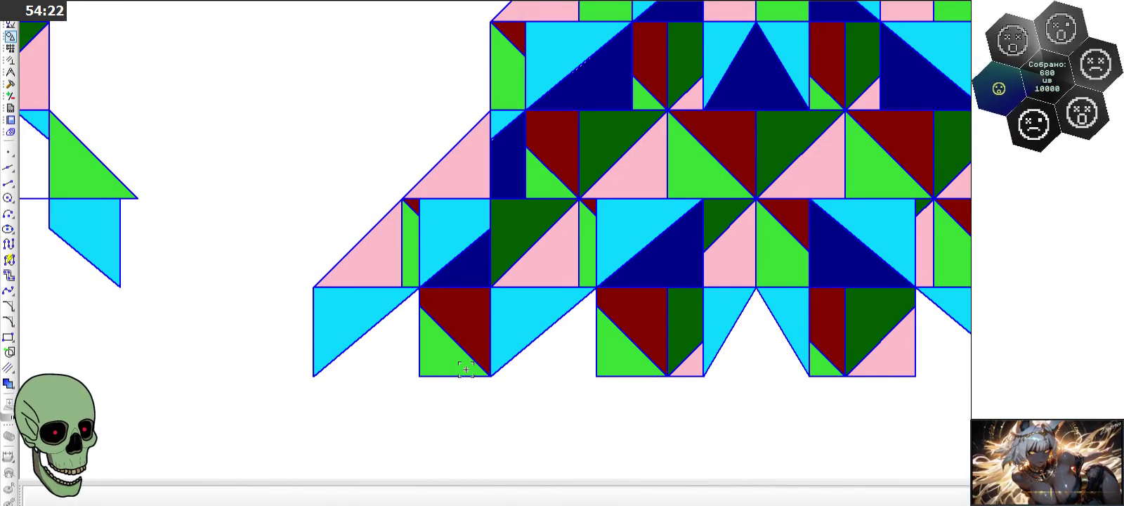
pyautogui.scroll(-3, 511, 321)
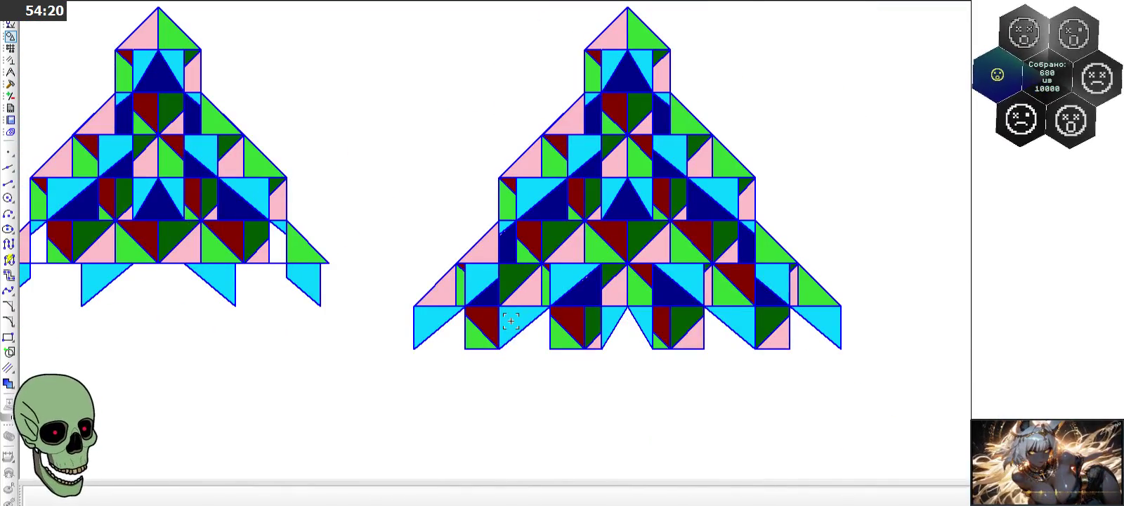
pyautogui.scroll(3, 491, 306)
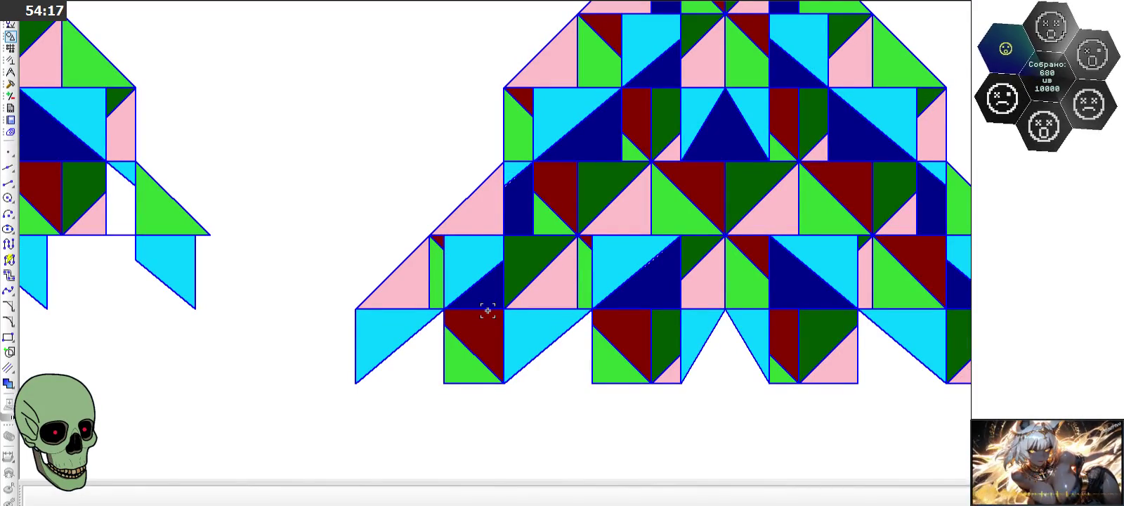
pyautogui.scroll(-3, 488, 310)
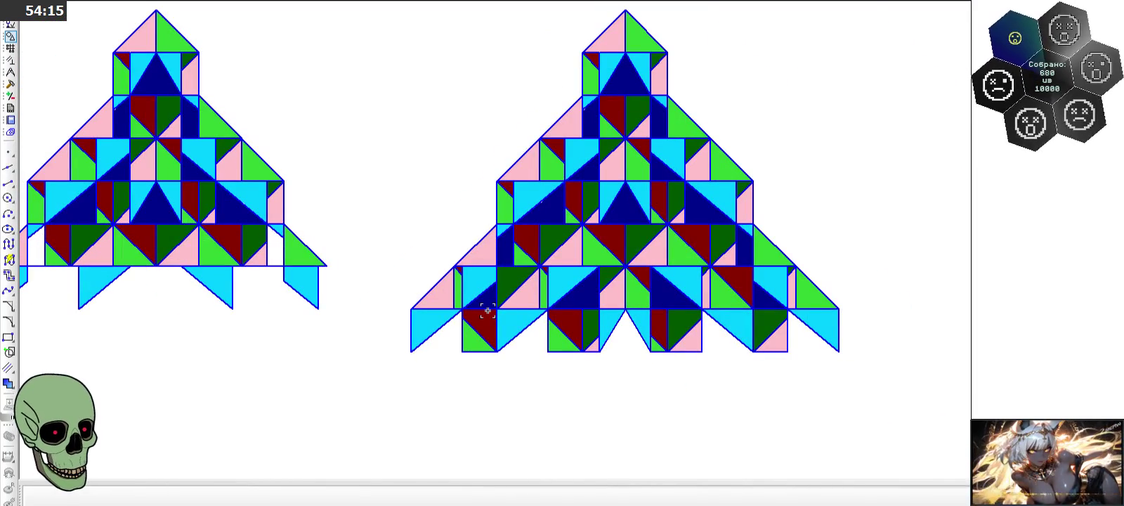
pyautogui.scroll(-1, 487, 310)
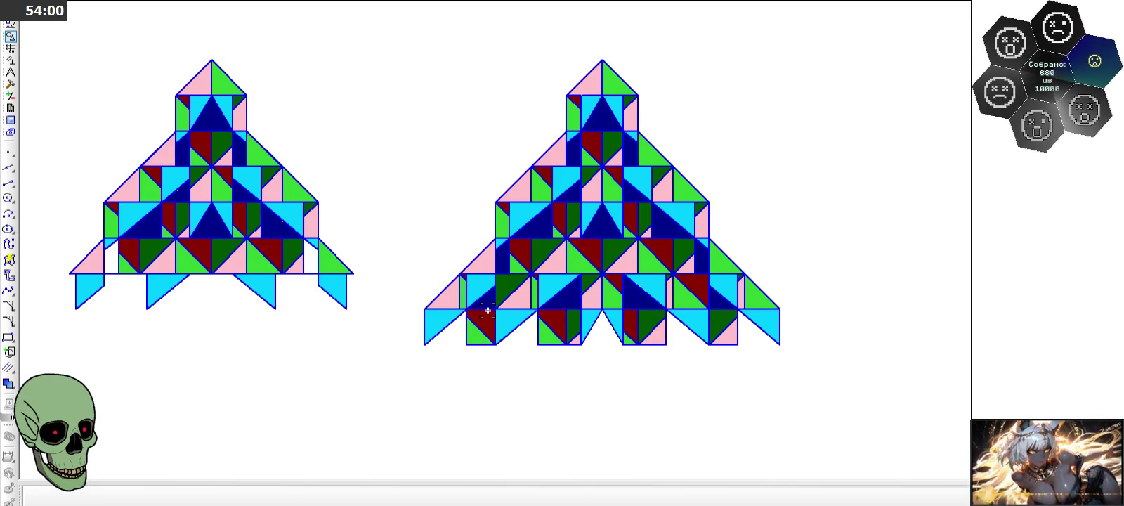
pyautogui.scroll(3, 708, 349)
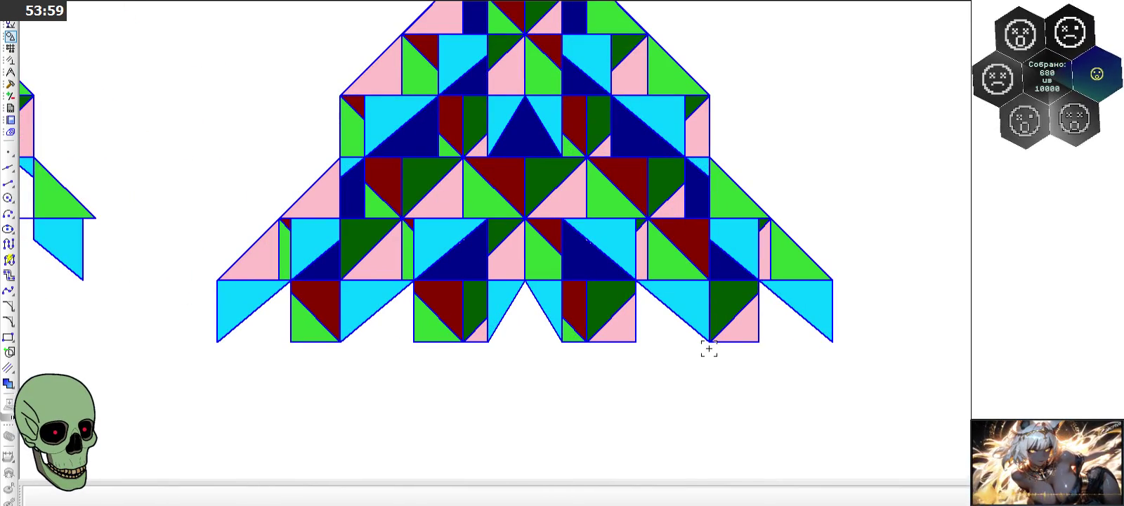
pyautogui.scroll(1, 501, 266)
pyautogui.scroll(2, 501, 265)
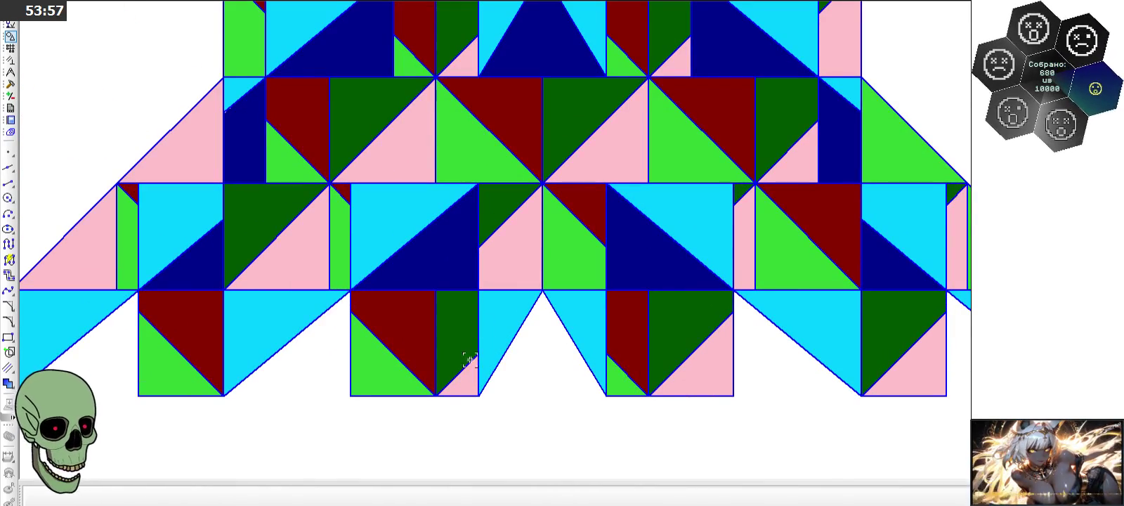
pyautogui.click(459, 379)
pyautogui.click(572, 256)
pyautogui.click(548, 356)
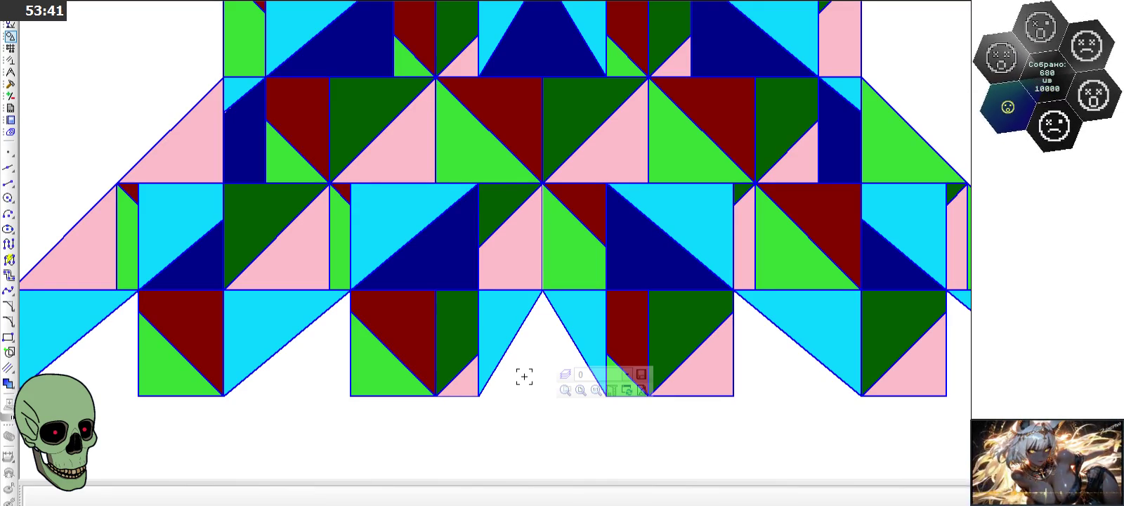
pyautogui.scroll(-1, 524, 377)
pyautogui.scroll(-1, 524, 376)
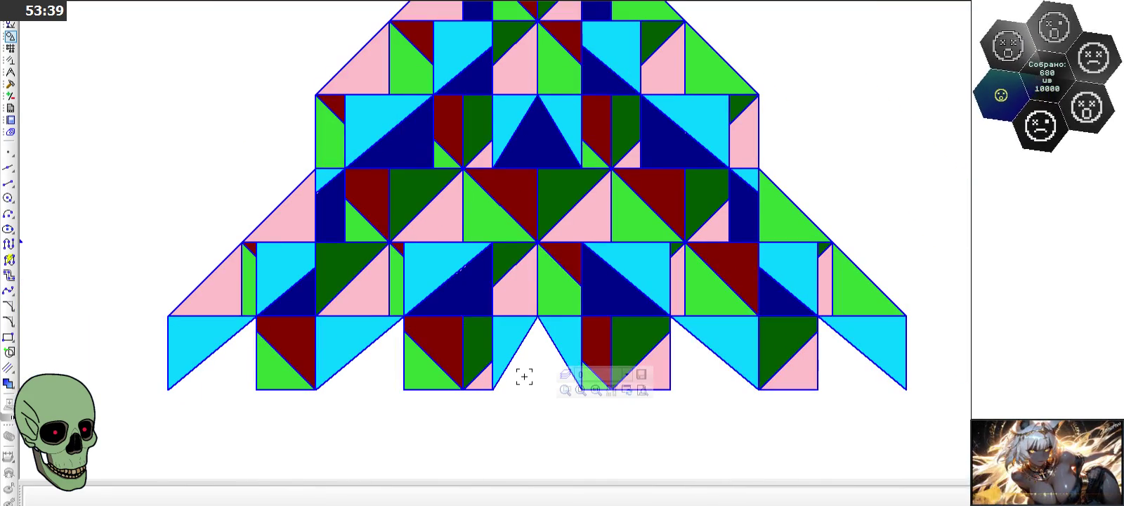
pyautogui.scroll(-1, 524, 377)
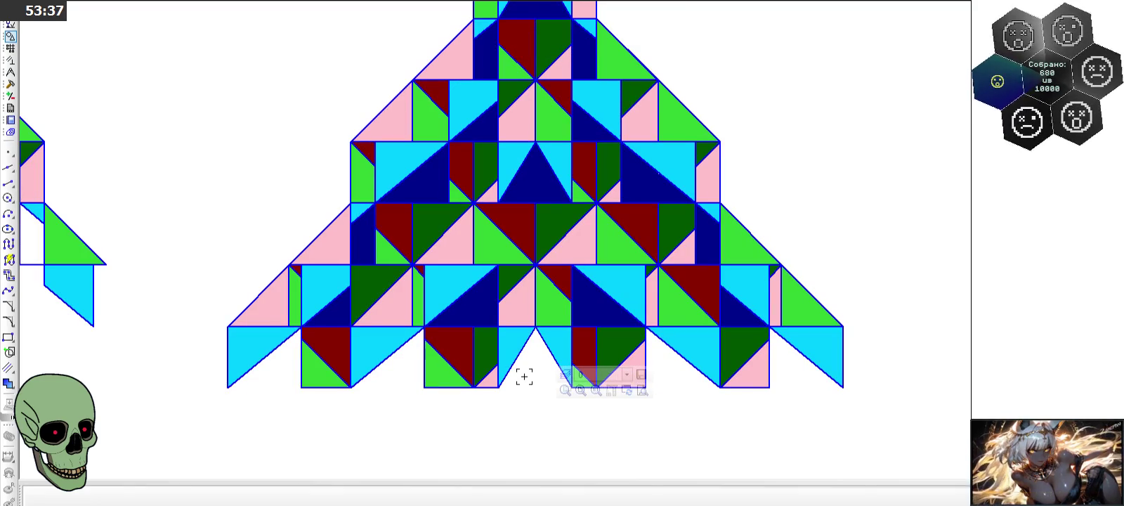
pyautogui.scroll(-1, 524, 376)
pyautogui.scroll(-1, 524, 376)
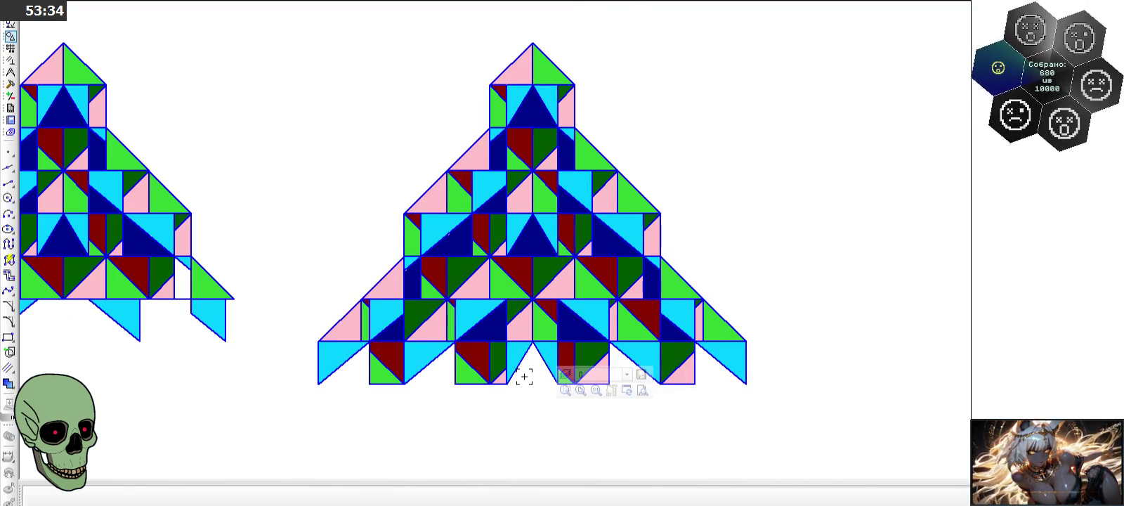
pyautogui.scroll(2, 523, 376)
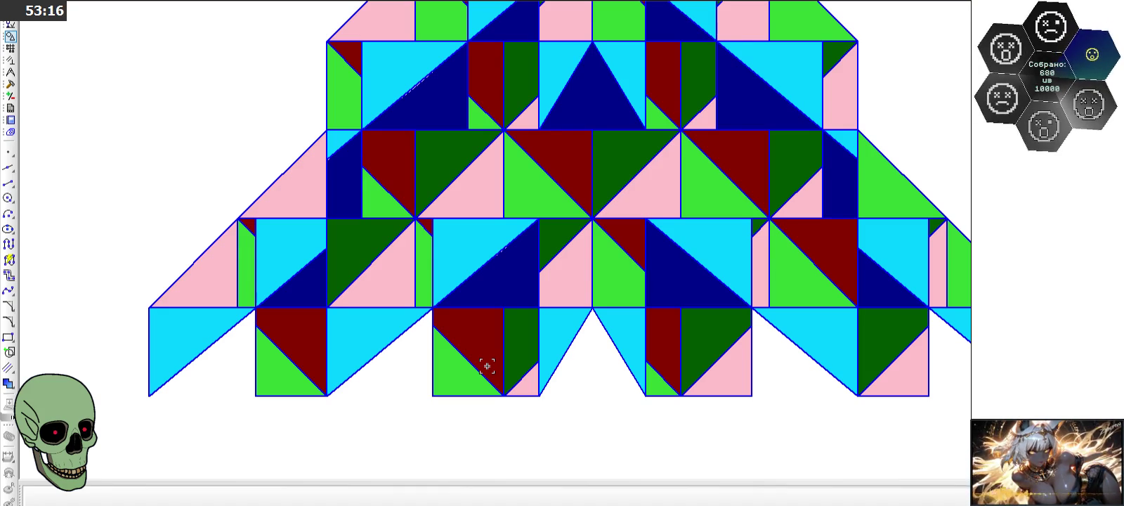
pyautogui.scroll(-1, 486, 366)
pyautogui.scroll(-2, 486, 366)
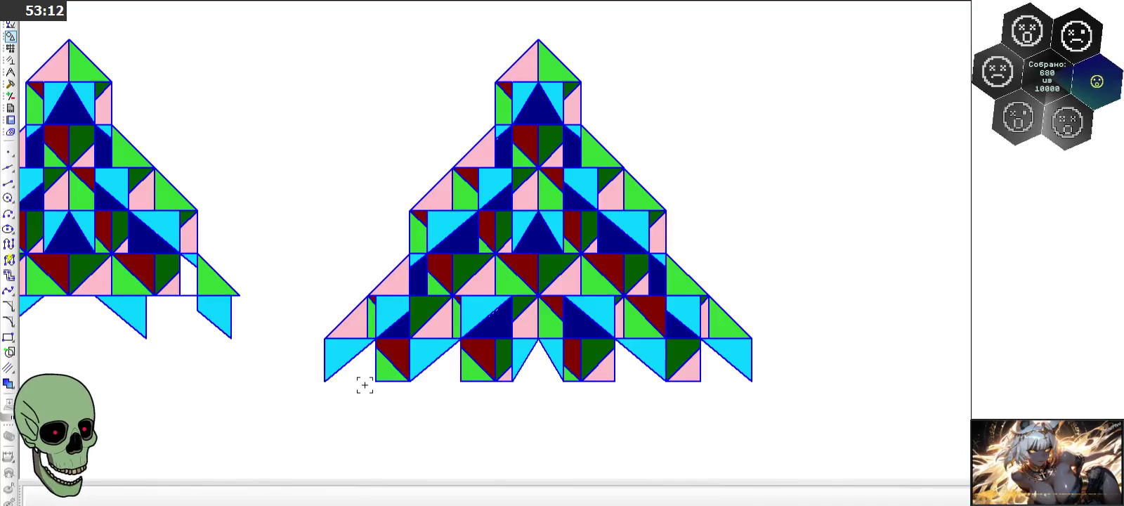
pyautogui.scroll(2, 372, 380)
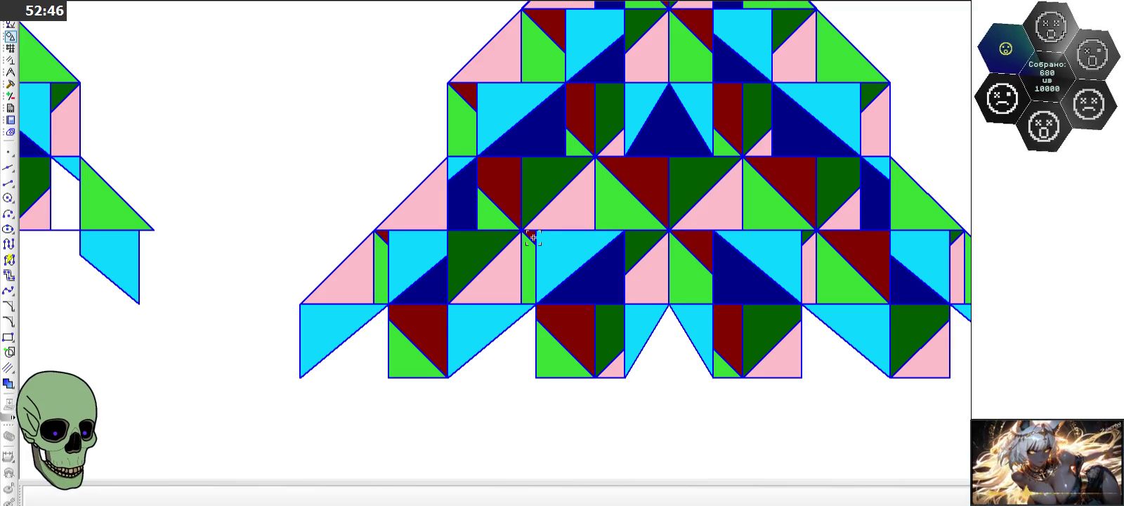
pyautogui.scroll(-2, 532, 238)
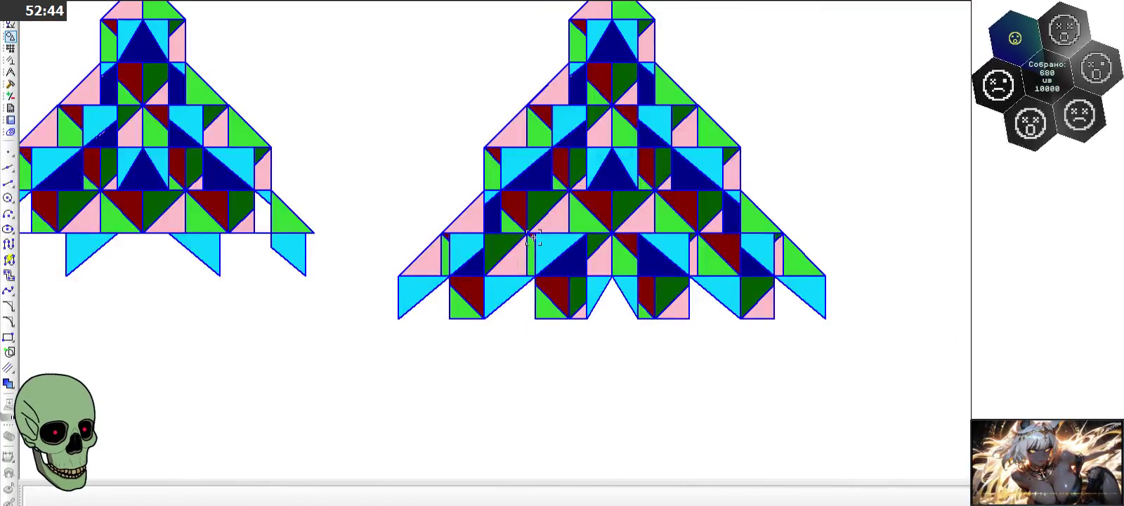
pyautogui.scroll(-2, 532, 239)
pyautogui.scroll(-1, 533, 239)
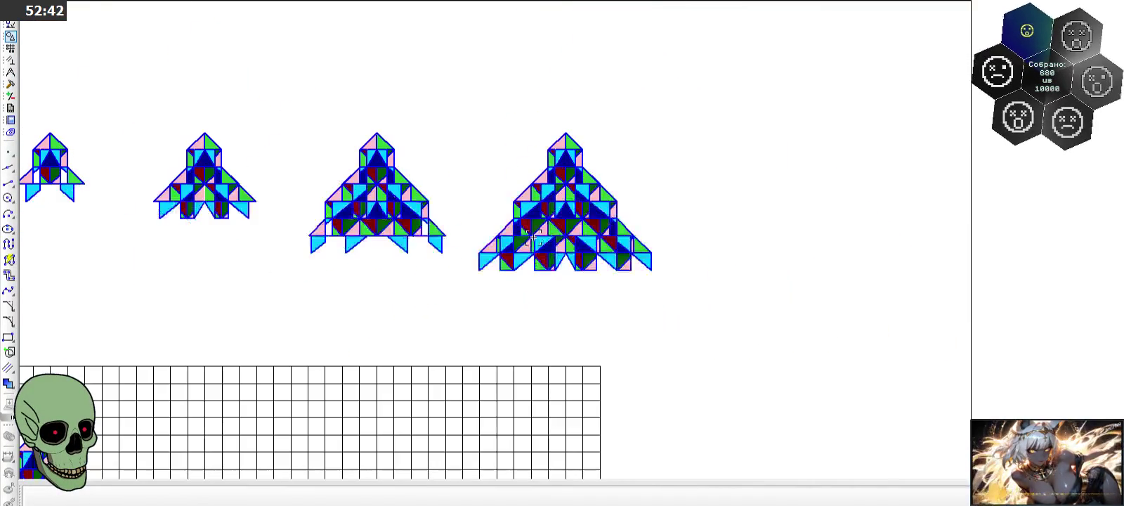
pyautogui.scroll(-1, 533, 239)
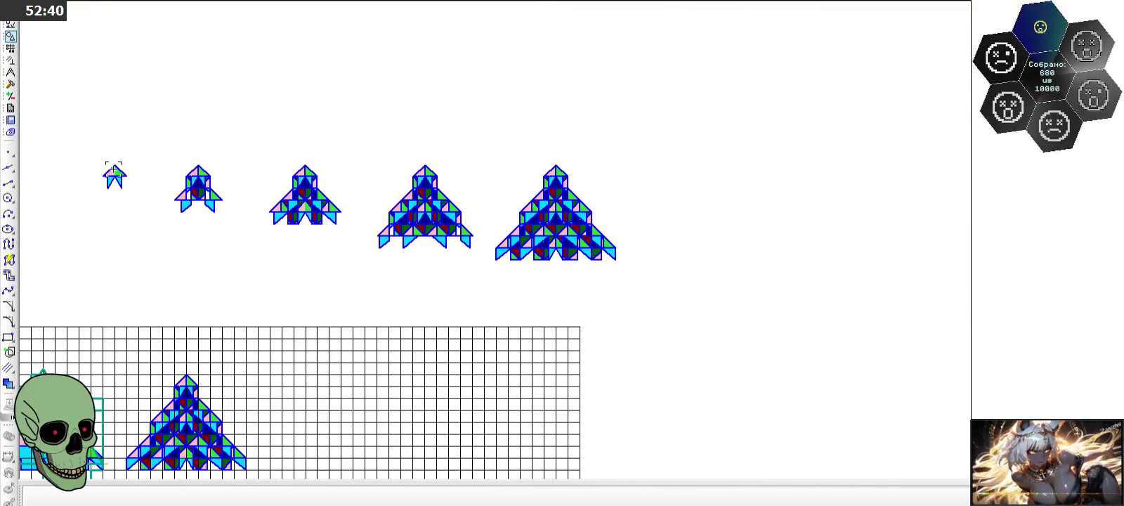
pyautogui.scroll(1, 113, 169)
pyautogui.scroll(2, 113, 170)
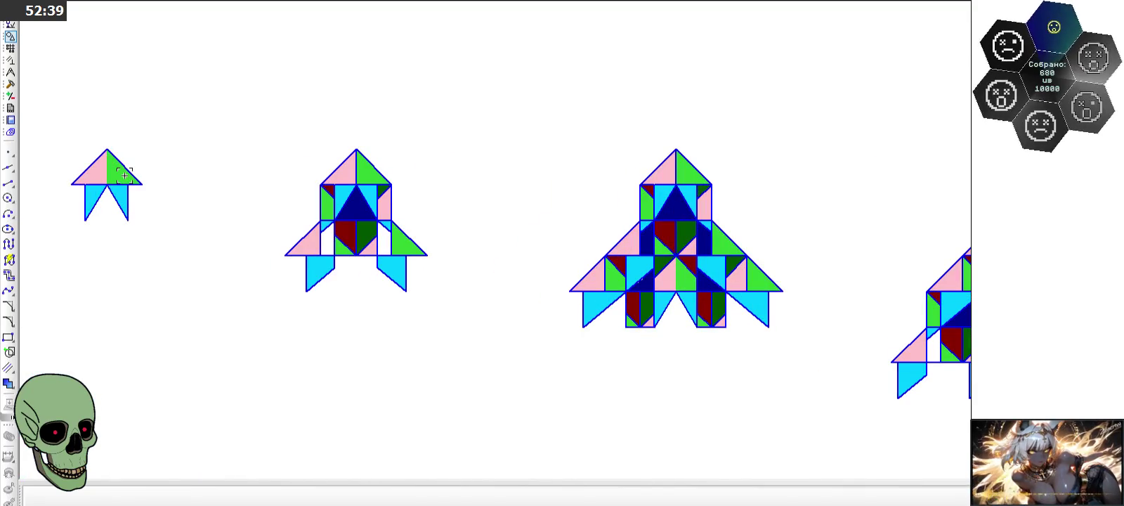
pyautogui.scroll(-1, 123, 175)
pyautogui.scroll(-1, 333, 233)
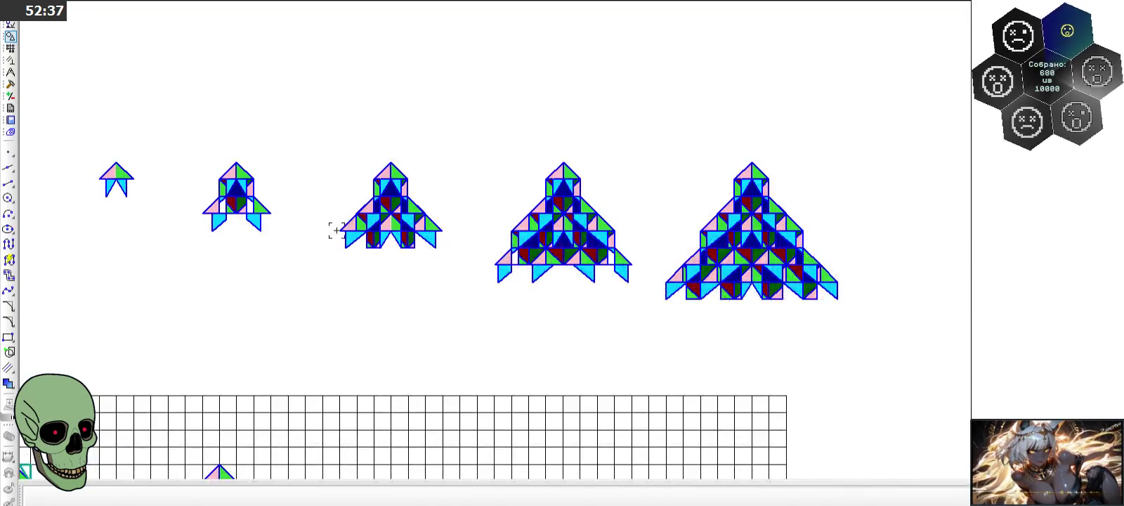
pyautogui.scroll(2, 616, 196)
pyautogui.scroll(1, 615, 196)
pyautogui.scroll(2, 521, 224)
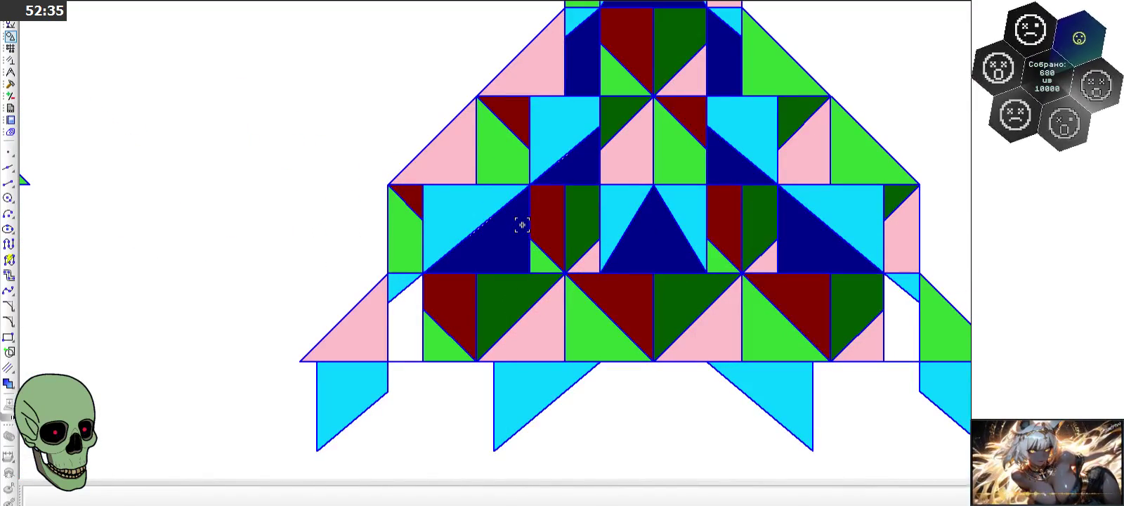
pyautogui.scroll(-3, 522, 224)
pyautogui.scroll(-1, 520, 224)
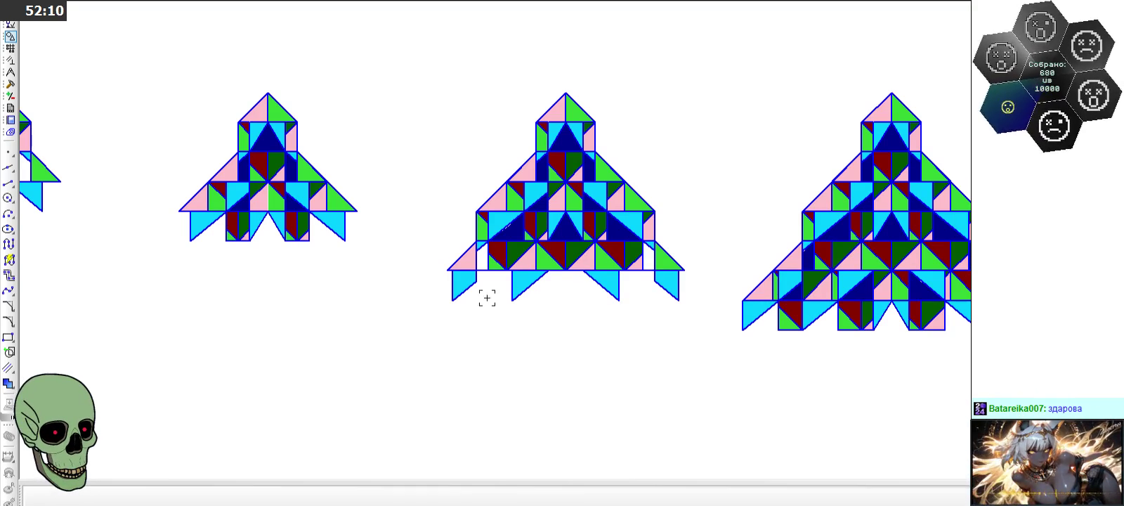
pyautogui.scroll(-1, 365, 290)
pyautogui.scroll(-1, 365, 291)
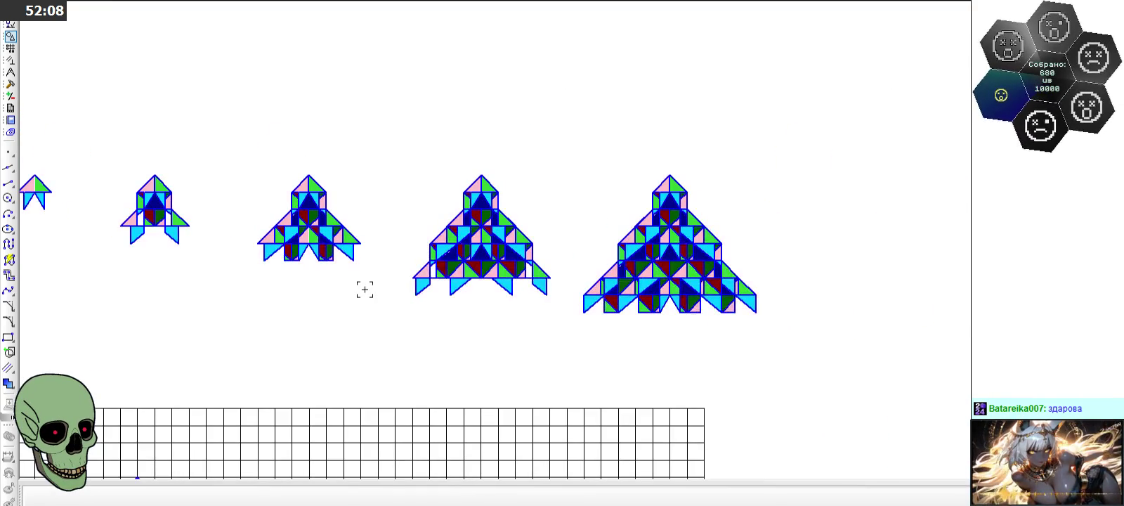
pyautogui.scroll(2, 723, 257)
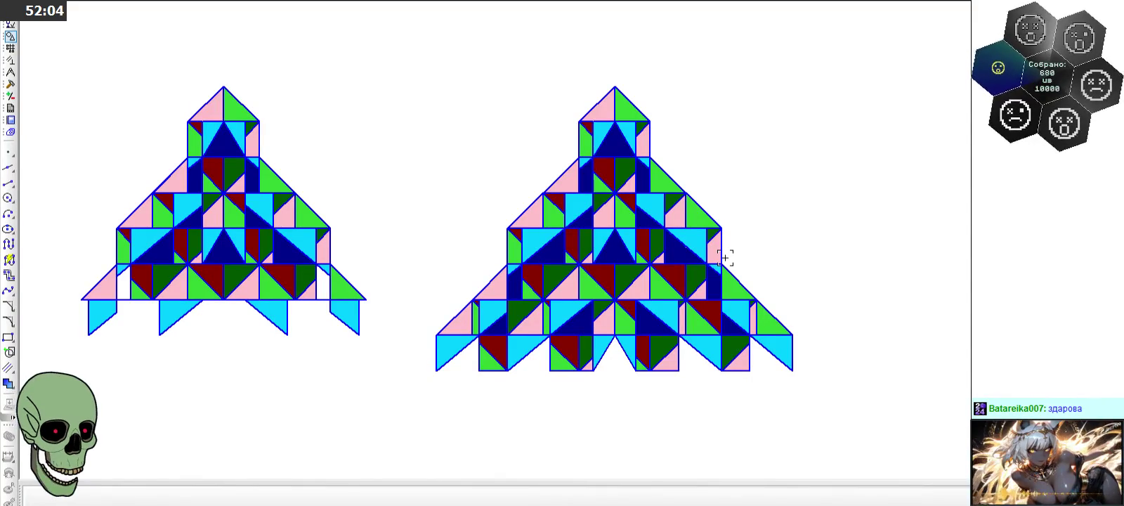
pyautogui.scroll(-2, 724, 256)
pyautogui.scroll(-1, 722, 246)
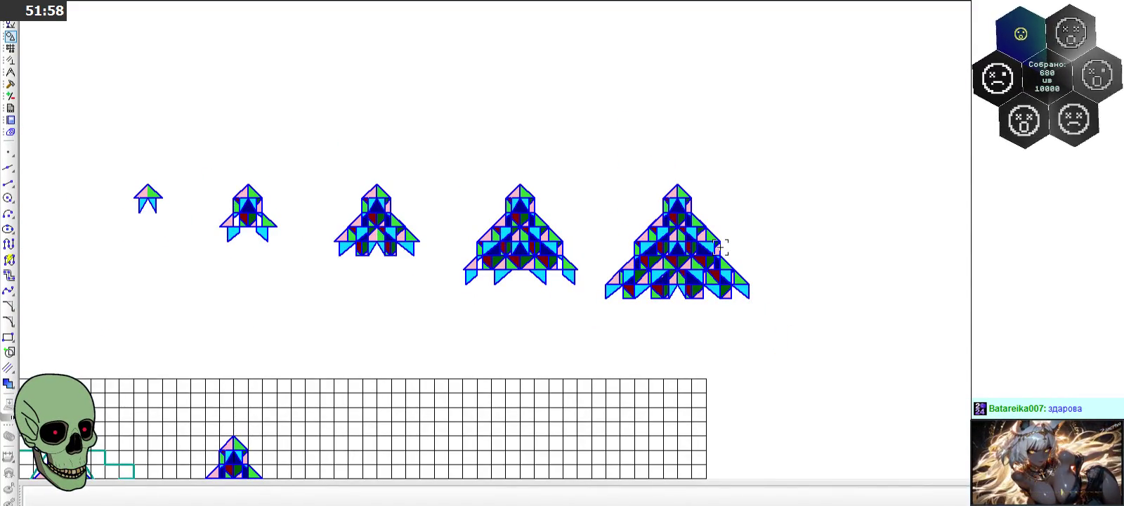
pyautogui.scroll(-2, 721, 246)
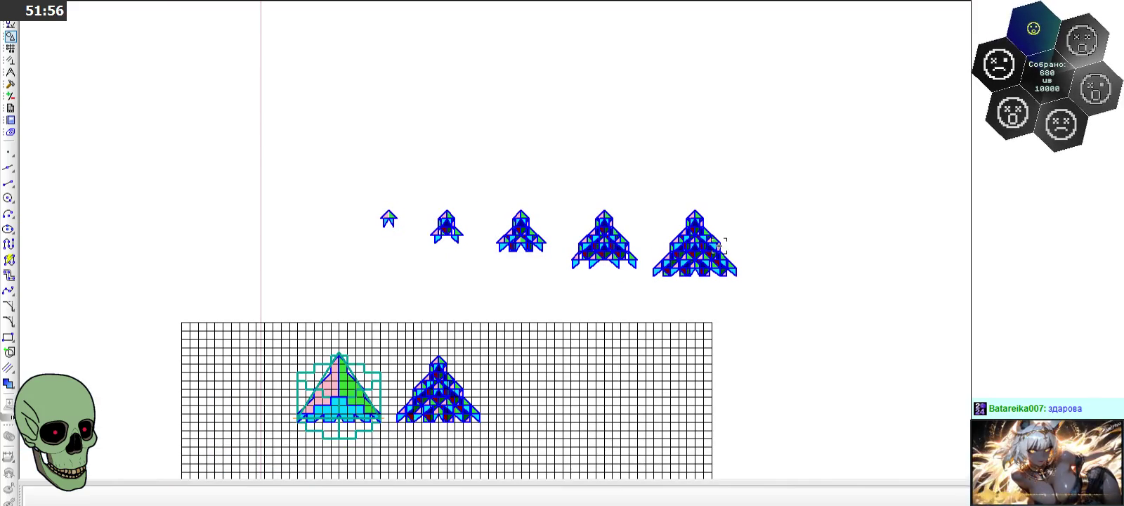
pyautogui.scroll(3, 720, 246)
pyautogui.scroll(2, 718, 245)
pyautogui.scroll(-1, 356, 238)
pyautogui.scroll(2, 485, 305)
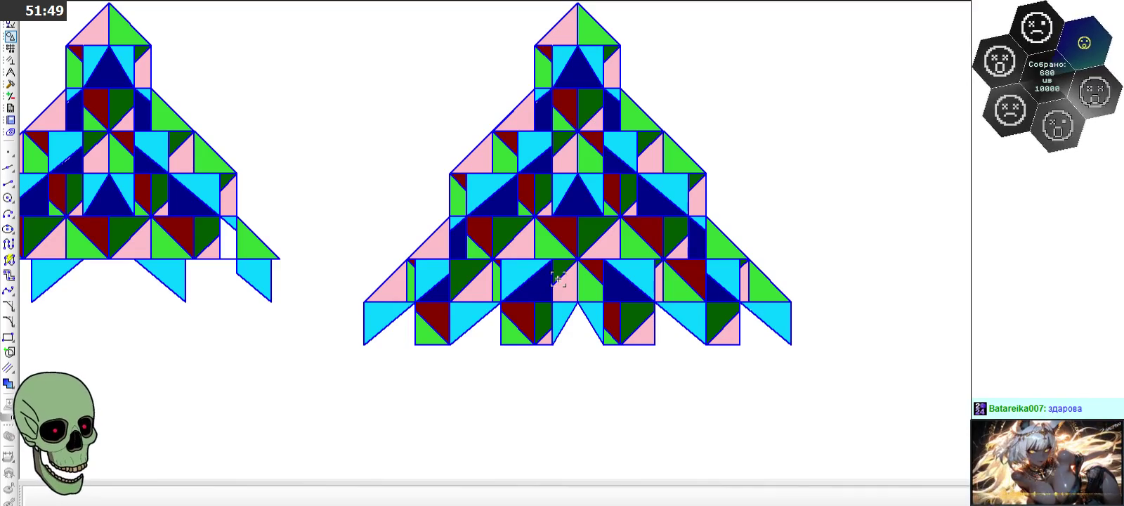
pyautogui.scroll(2, 570, 316)
pyautogui.scroll(-1, 569, 316)
pyautogui.scroll(2, 564, 305)
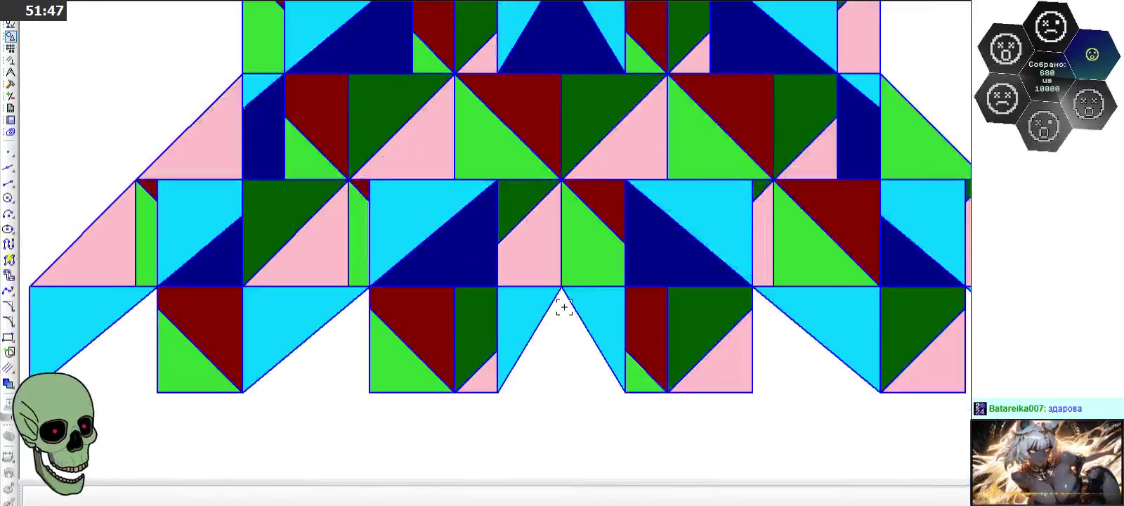
pyautogui.scroll(-1, 564, 306)
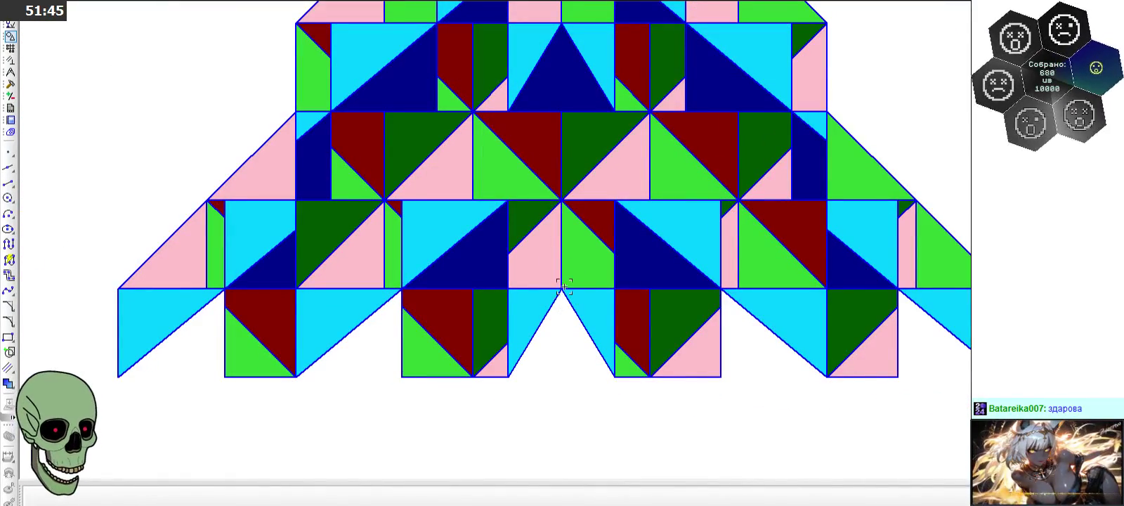
pyautogui.scroll(-2, 635, 328)
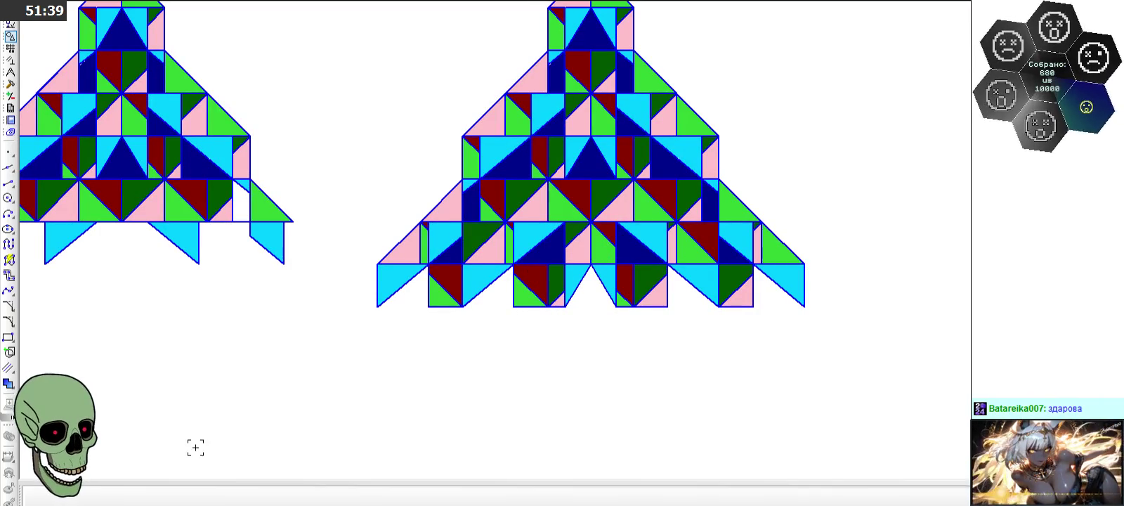
pyautogui.scroll(-1, 478, 396)
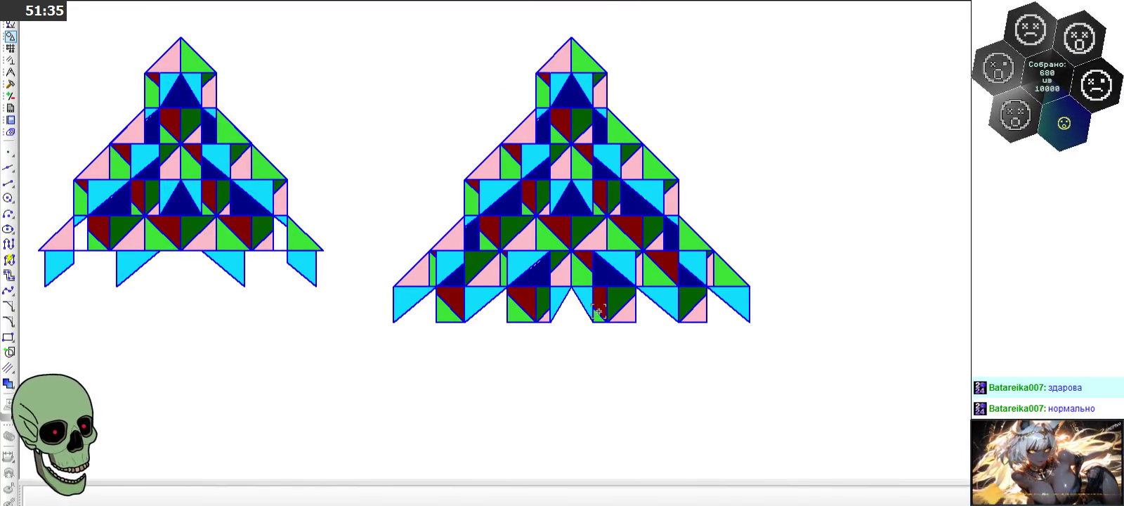
pyautogui.scroll(2, 597, 319)
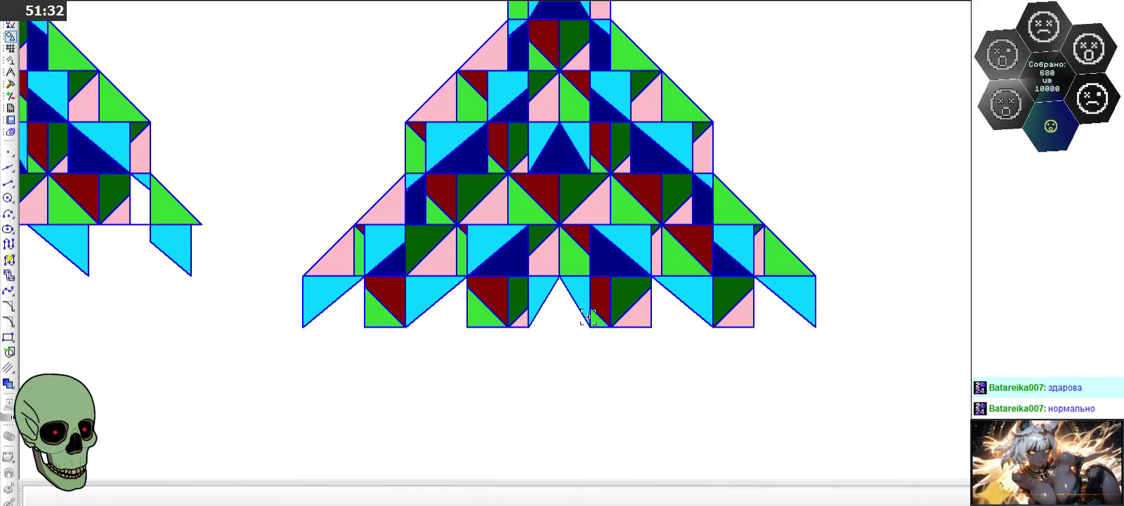
pyautogui.scroll(-2, 588, 318)
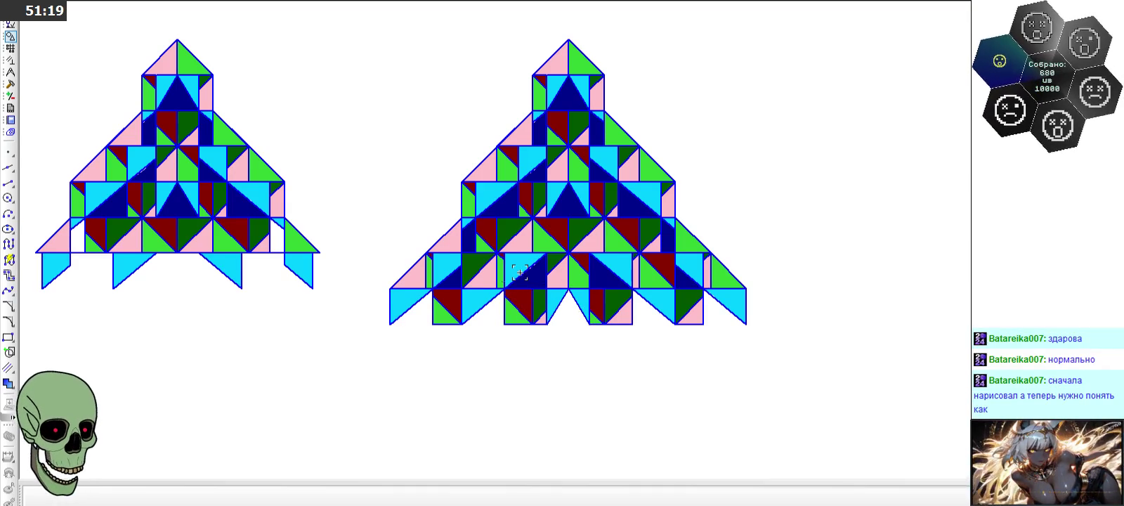
pyautogui.scroll(-1, 535, 212)
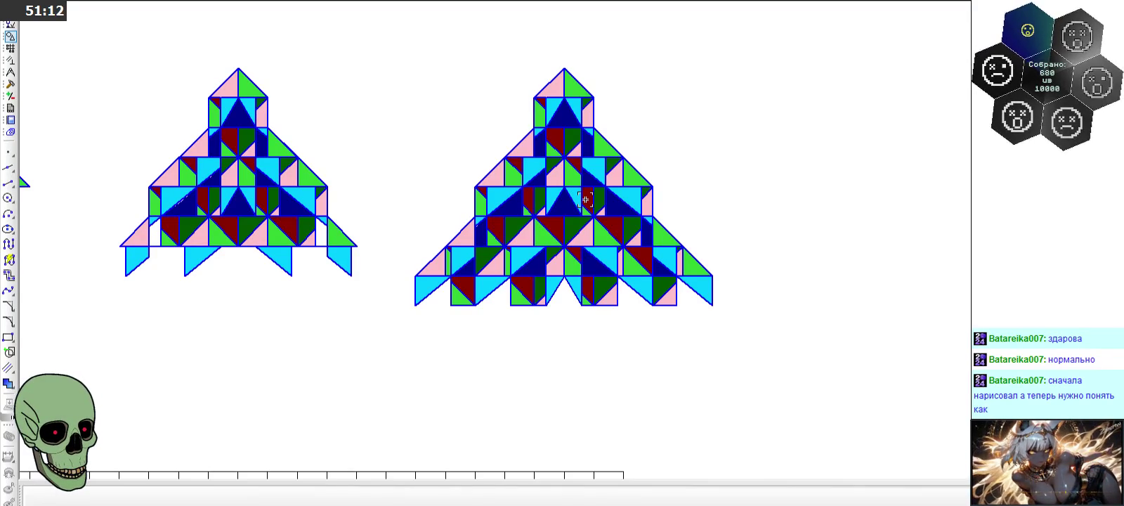
pyautogui.scroll(-1, 585, 200)
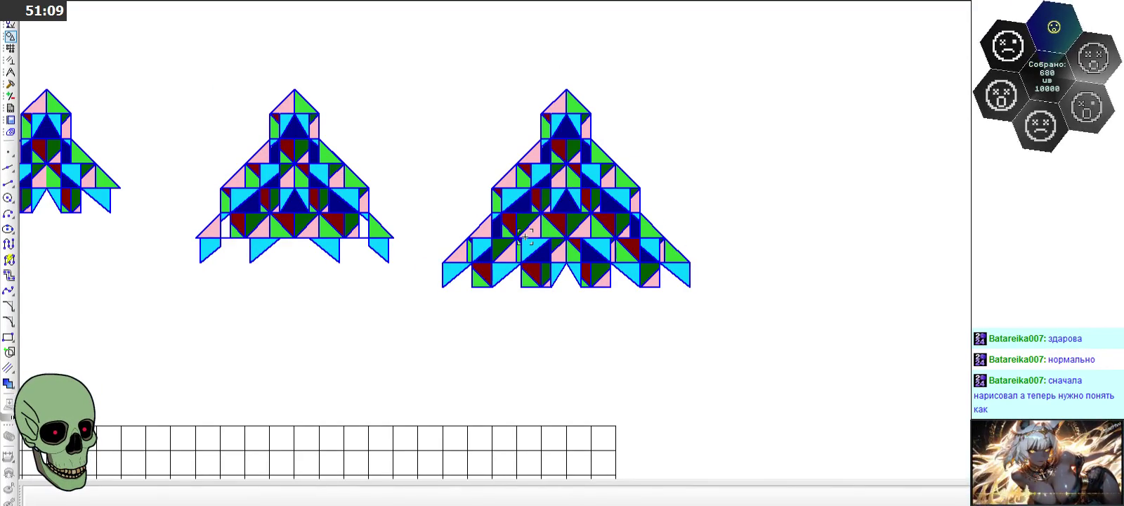
pyautogui.scroll(2, 525, 236)
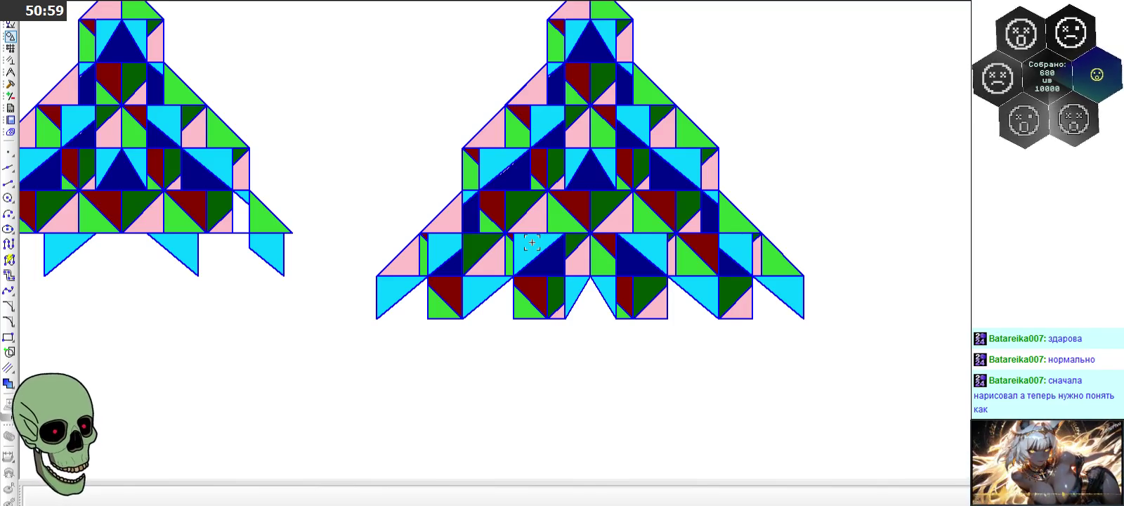
pyautogui.scroll(-3, 533, 239)
pyautogui.scroll(-3, 548, 228)
pyautogui.scroll(-3, 562, 218)
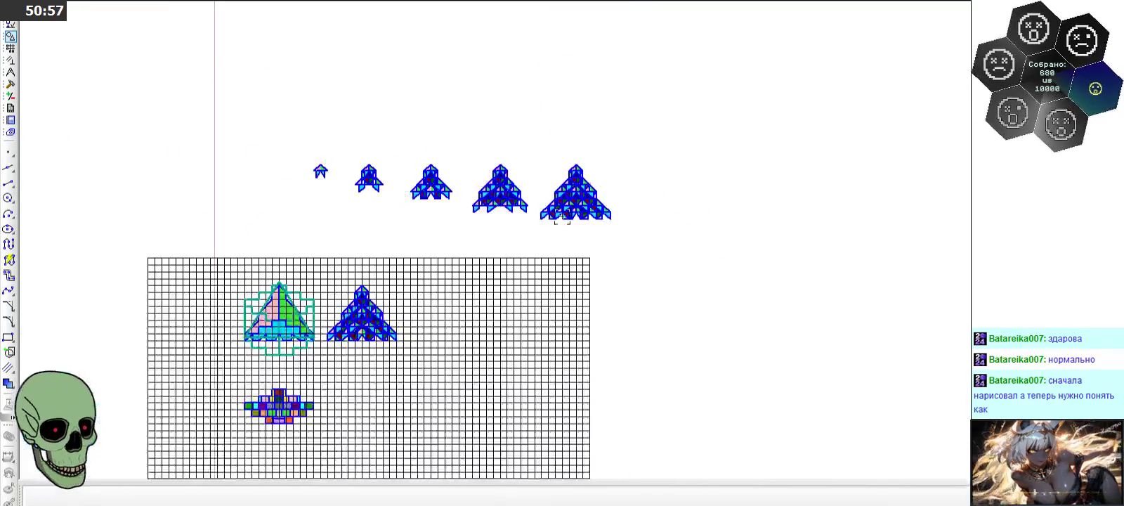
pyautogui.scroll(3, 228, 330)
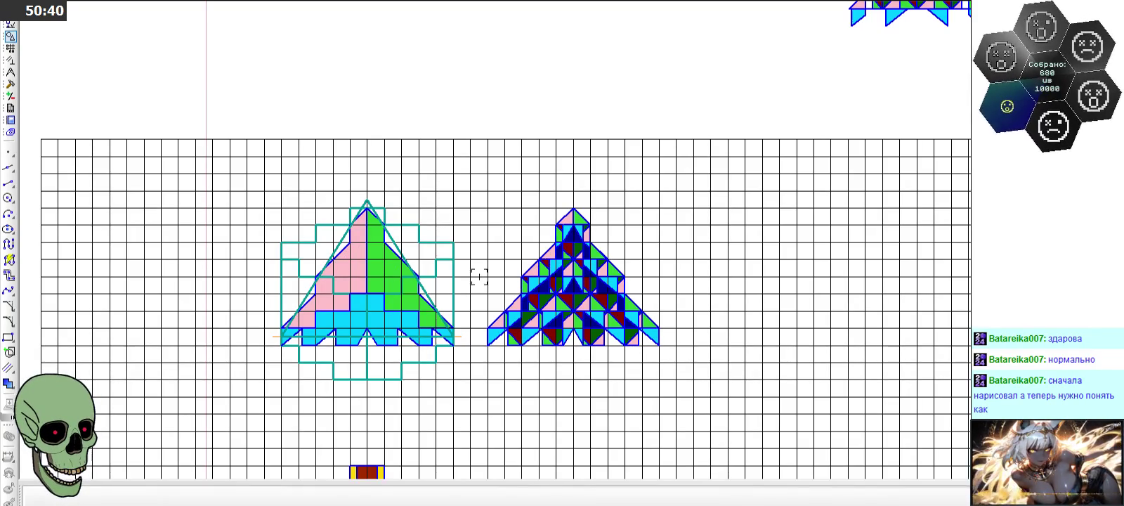
pyautogui.scroll(-2, 413, 261)
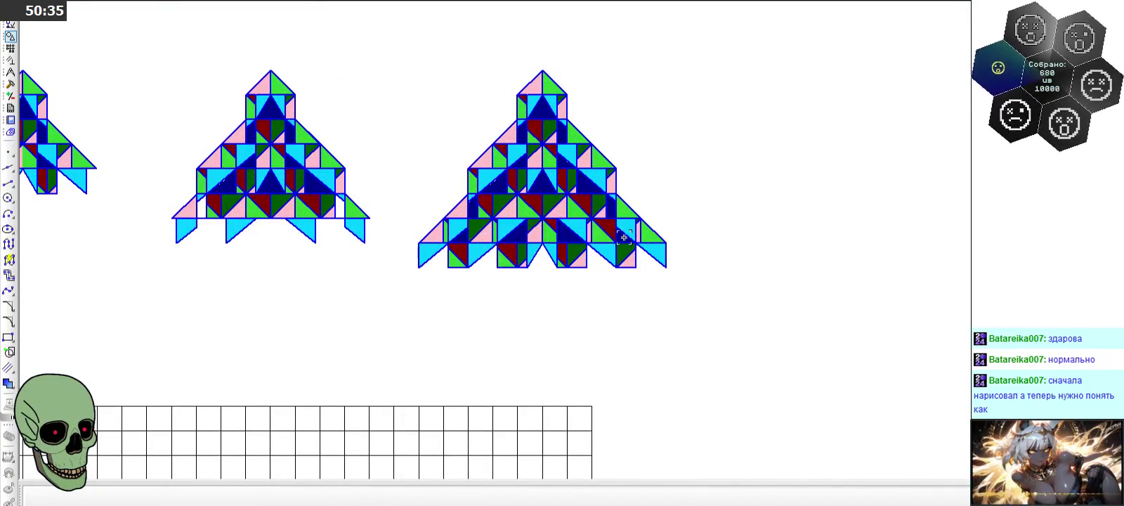
pyautogui.scroll(2, 571, 81)
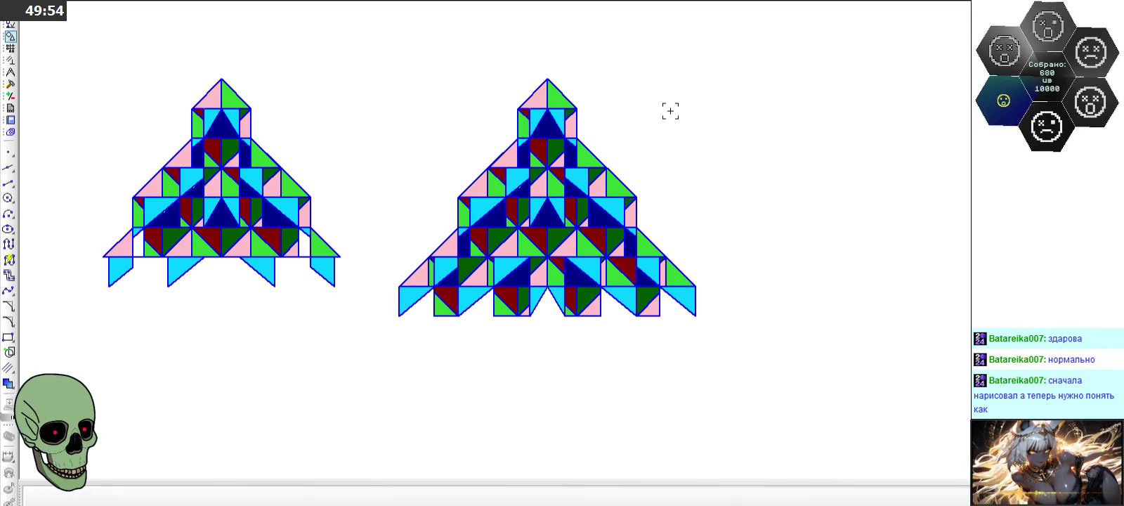
pyautogui.scroll(-3, 670, 111)
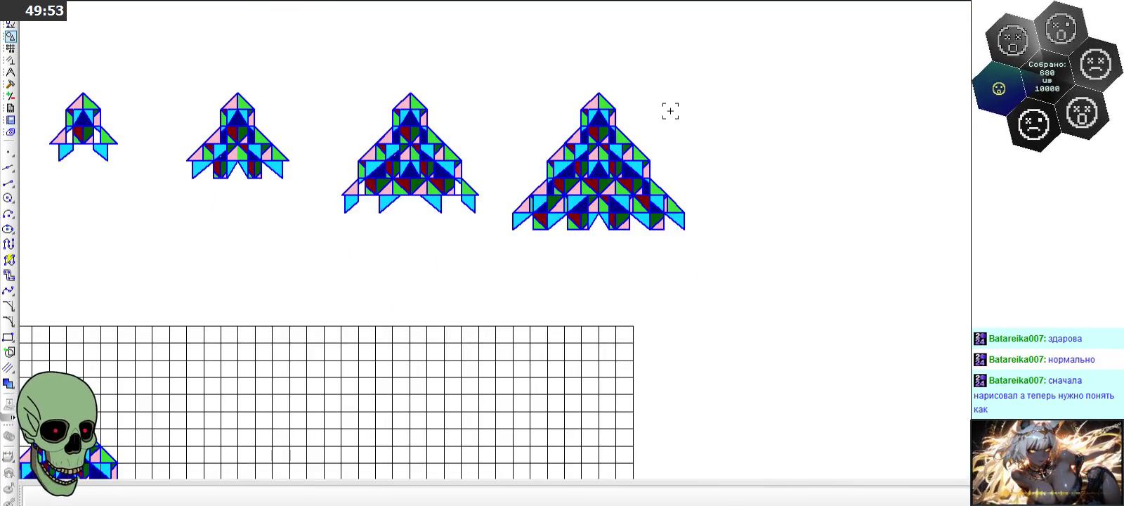
pyautogui.scroll(-2, 670, 110)
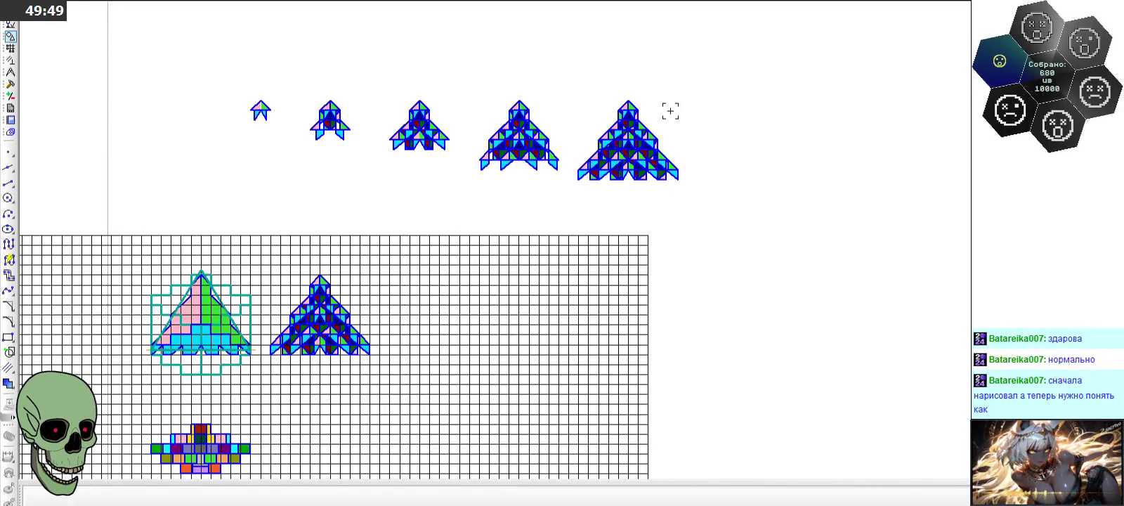
pyautogui.scroll(3, 670, 110)
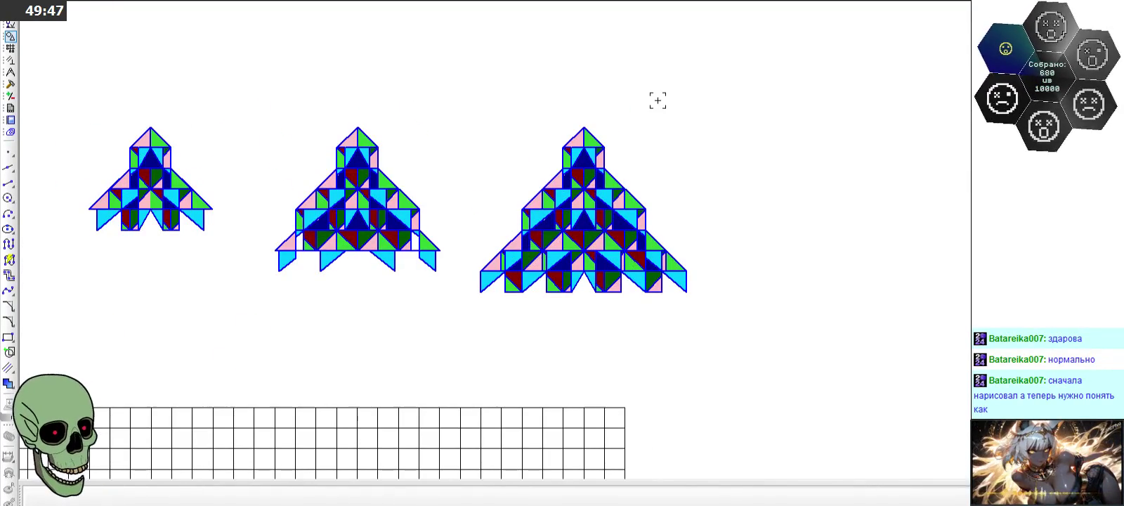
pyautogui.scroll(2, 644, 106)
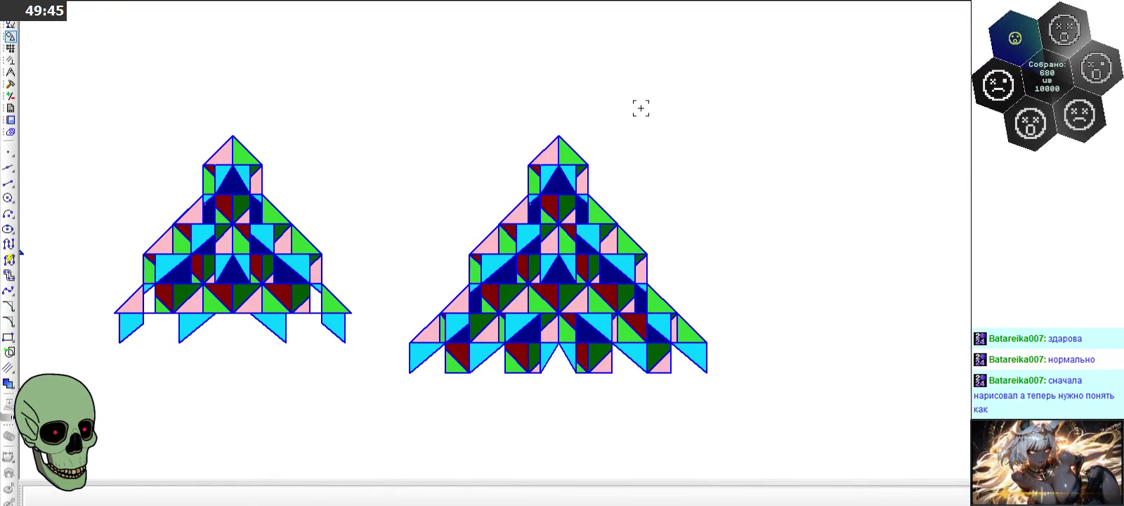
pyautogui.scroll(2, 564, 271)
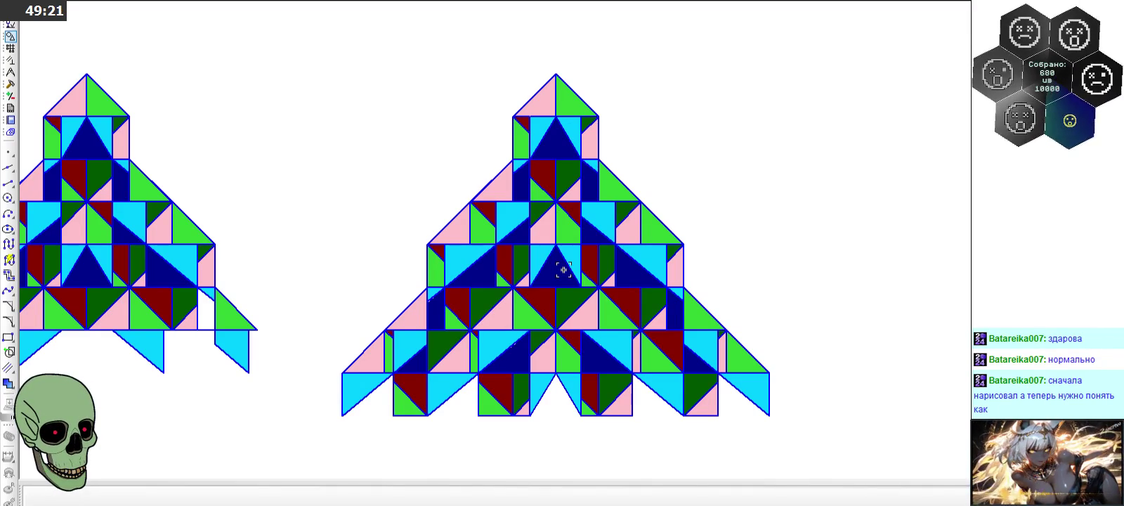
pyautogui.scroll(-2, 572, 245)
pyautogui.scroll(-2, 590, 213)
pyautogui.scroll(-2, 610, 160)
pyautogui.scroll(-2, 610, 162)
pyautogui.scroll(-2, 610, 162)
pyautogui.scroll(-2, 576, 337)
pyautogui.scroll(3, 576, 337)
pyautogui.scroll(-2, 576, 337)
pyautogui.scroll(-2, 576, 337)
pyautogui.scroll(3, 582, 326)
pyautogui.scroll(3, 588, 318)
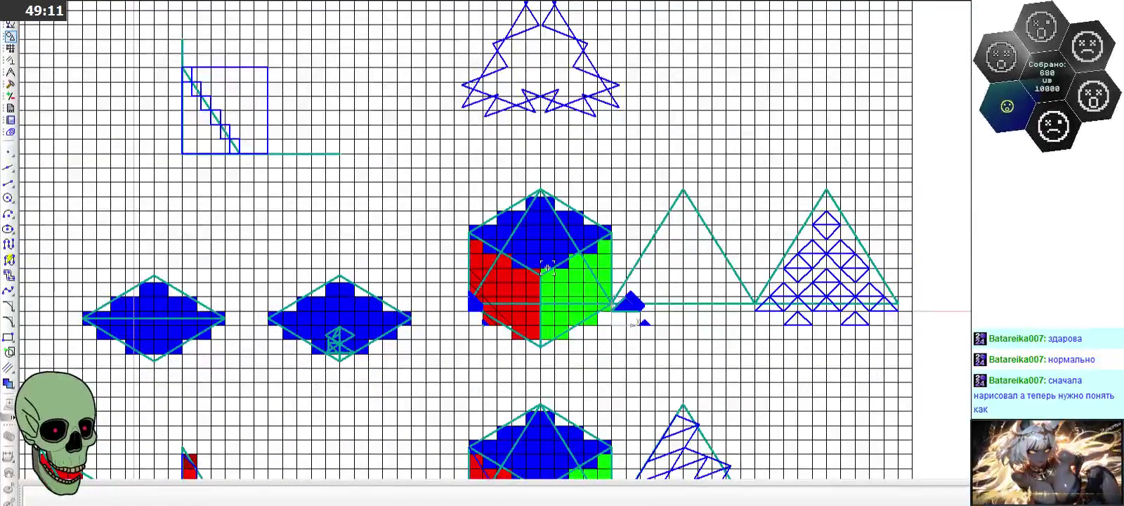
pyautogui.scroll(2, 547, 264)
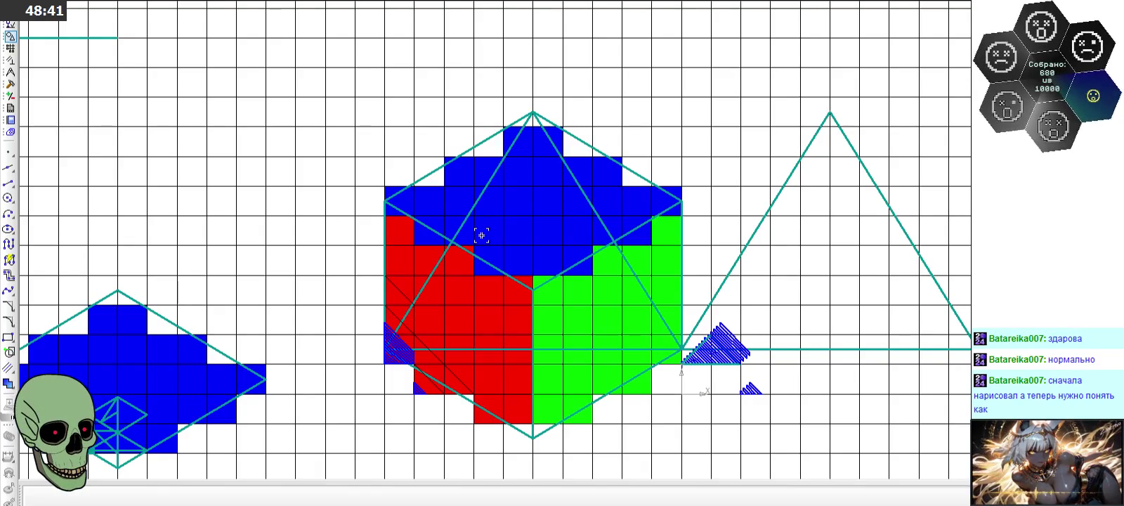
pyautogui.scroll(-2, 481, 234)
pyautogui.scroll(-1, 481, 232)
pyautogui.scroll(-2, 480, 232)
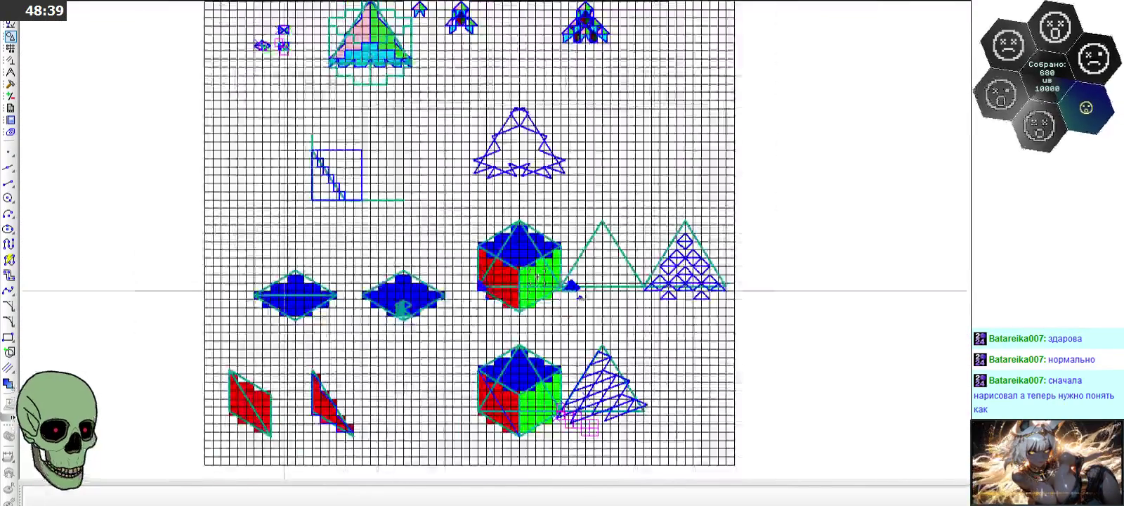
pyautogui.scroll(-1, 561, 295)
pyautogui.scroll(-2, 562, 294)
pyautogui.scroll(-2, 561, 295)
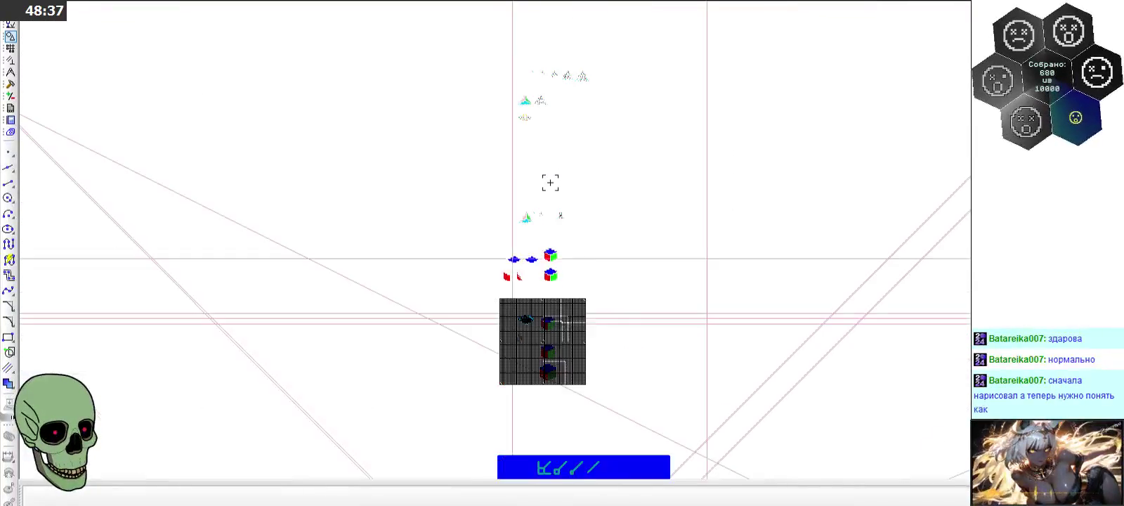
pyautogui.scroll(4, 556, 144)
pyautogui.scroll(2, 531, 145)
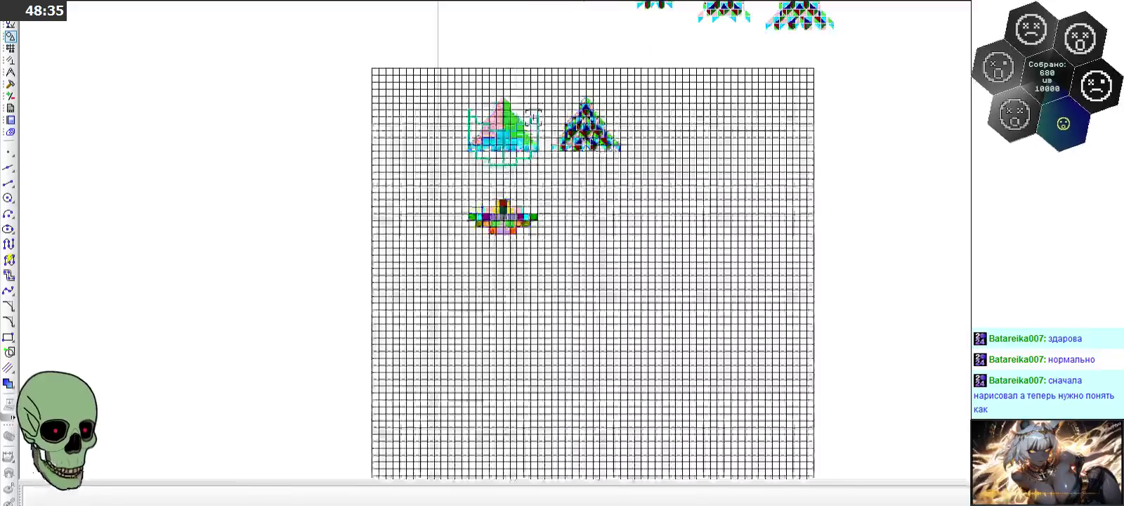
pyautogui.scroll(2, 530, 145)
pyautogui.scroll(-1, 531, 214)
pyautogui.scroll(2, 466, 285)
pyautogui.scroll(3, 466, 285)
pyautogui.scroll(2, 465, 284)
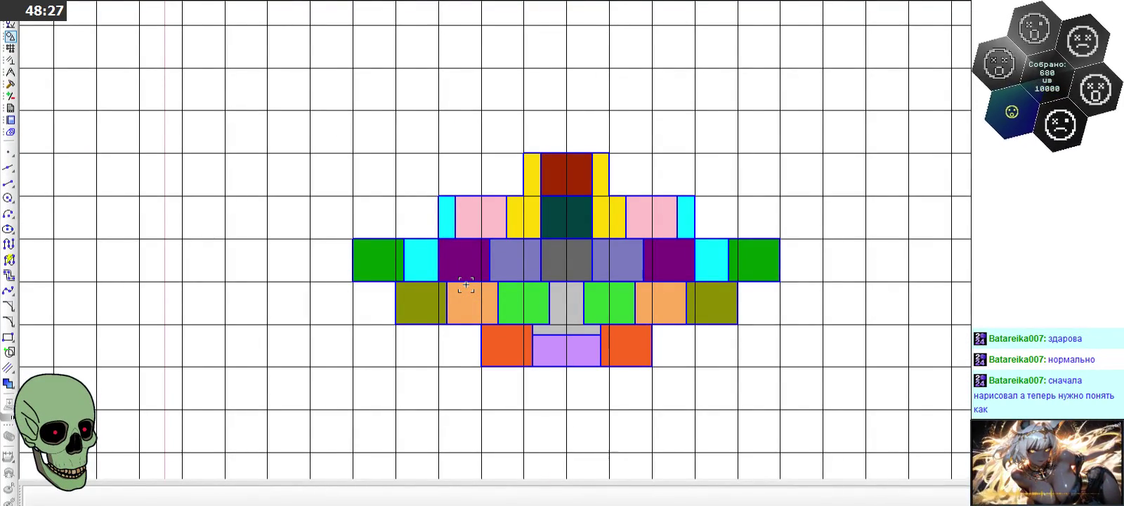
pyautogui.scroll(-2, 465, 284)
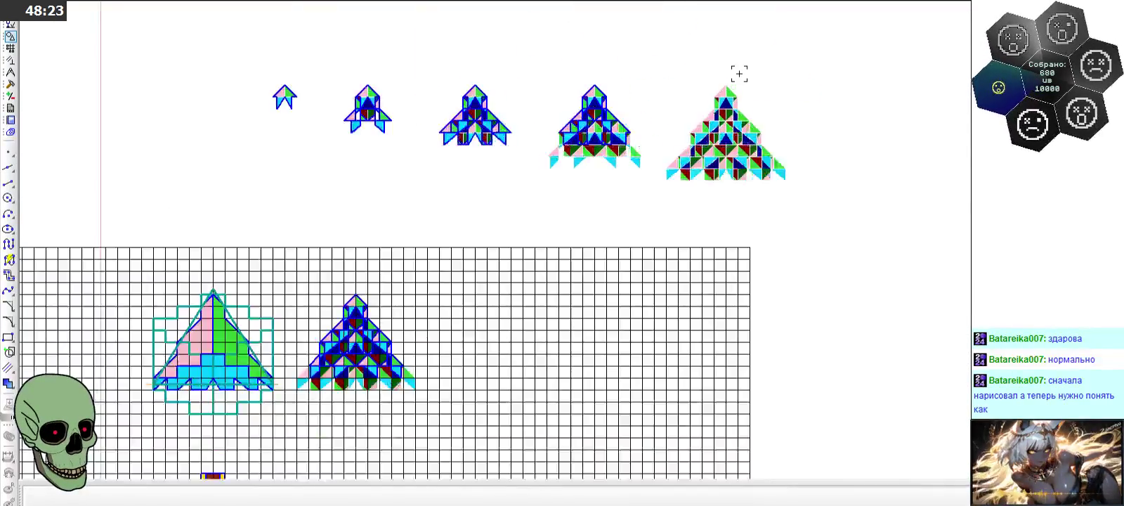
pyautogui.scroll(2, 739, 73)
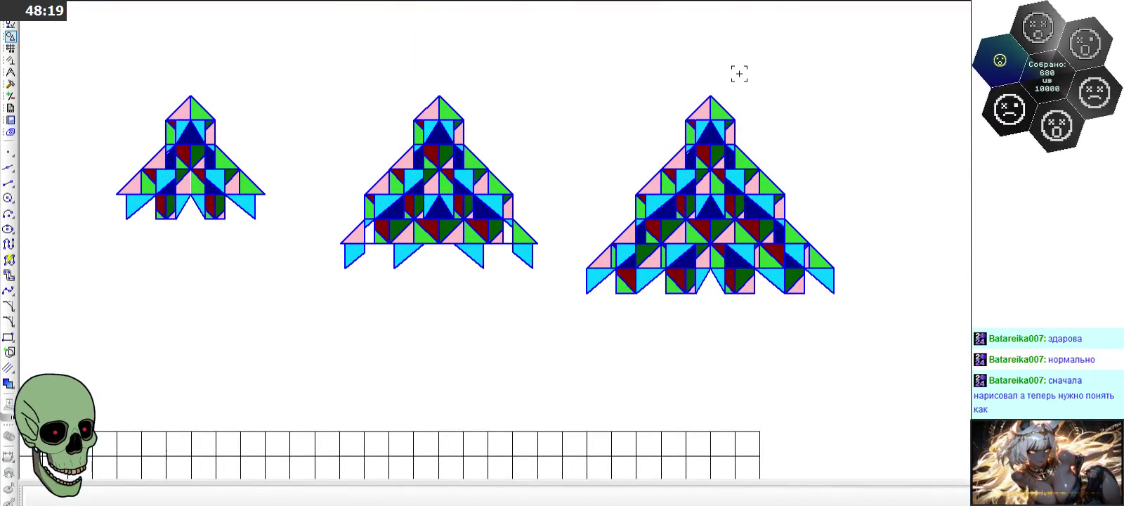
pyautogui.scroll(-2, 393, 129)
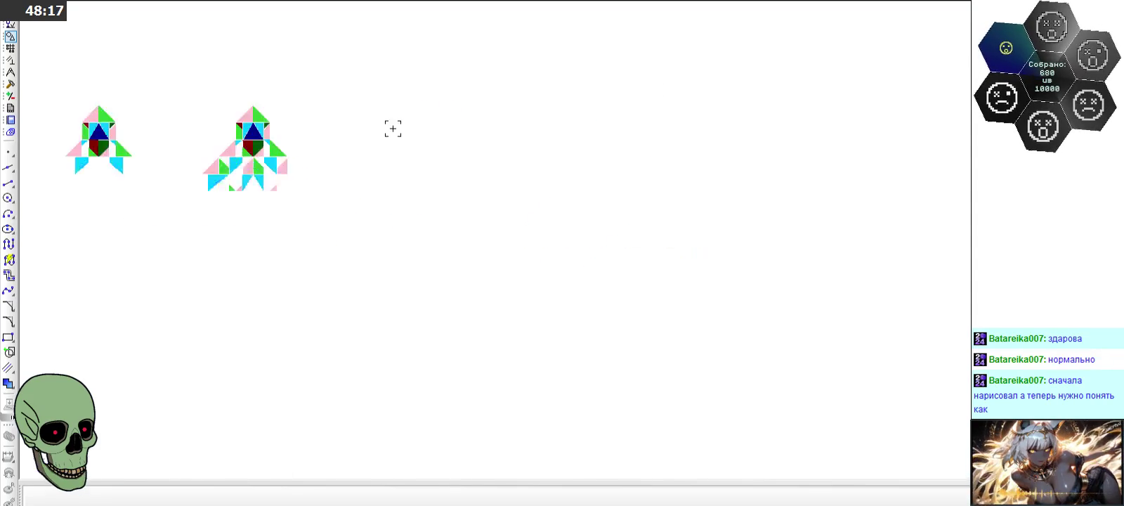
pyautogui.scroll(2, 581, 123)
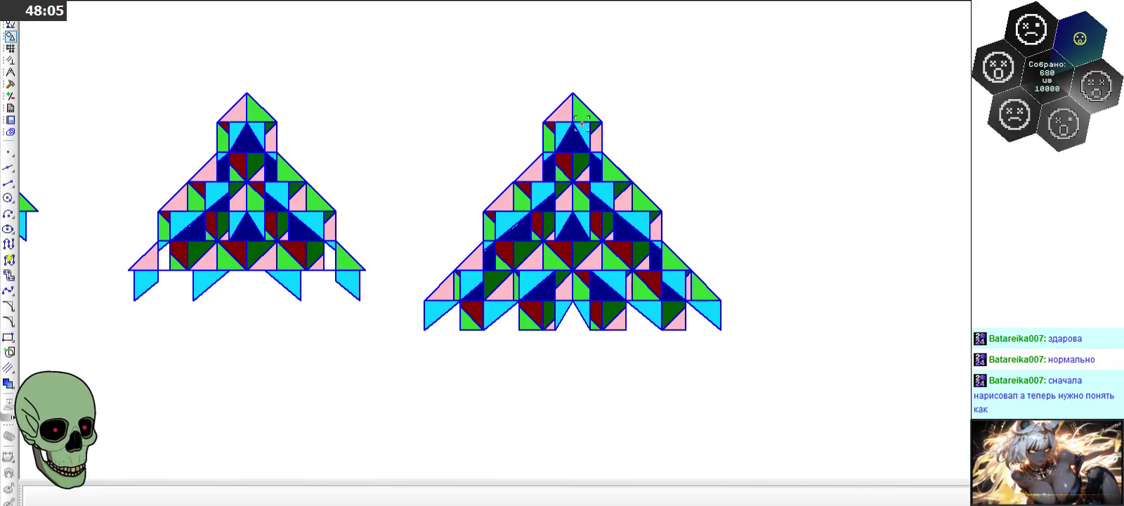
pyautogui.scroll(-1, 562, 168)
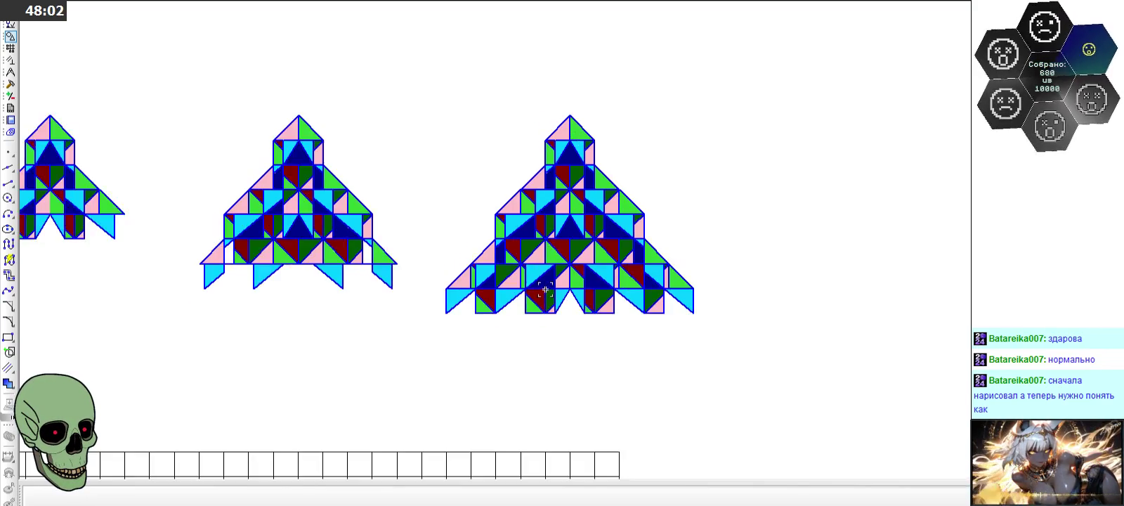
pyautogui.scroll(4, 547, 282)
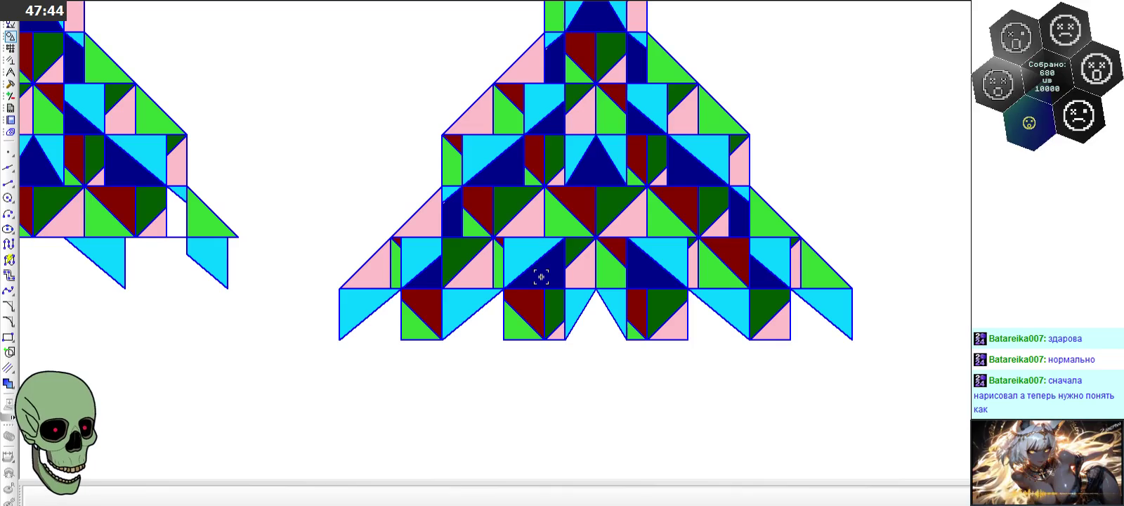
pyautogui.scroll(-1, 541, 276)
pyautogui.scroll(-1, 540, 276)
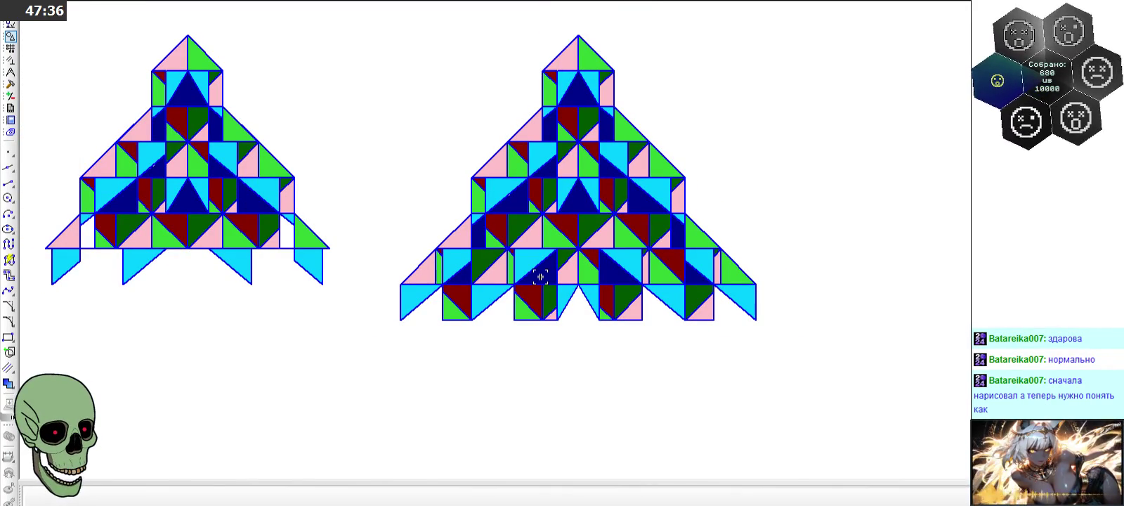
pyautogui.scroll(1, 453, 258)
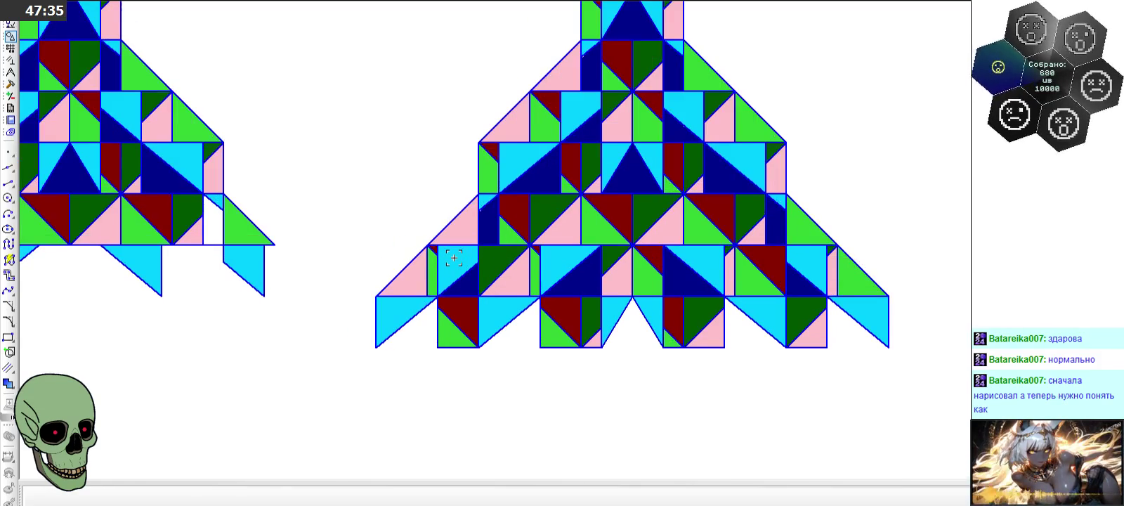
pyautogui.scroll(1, 454, 258)
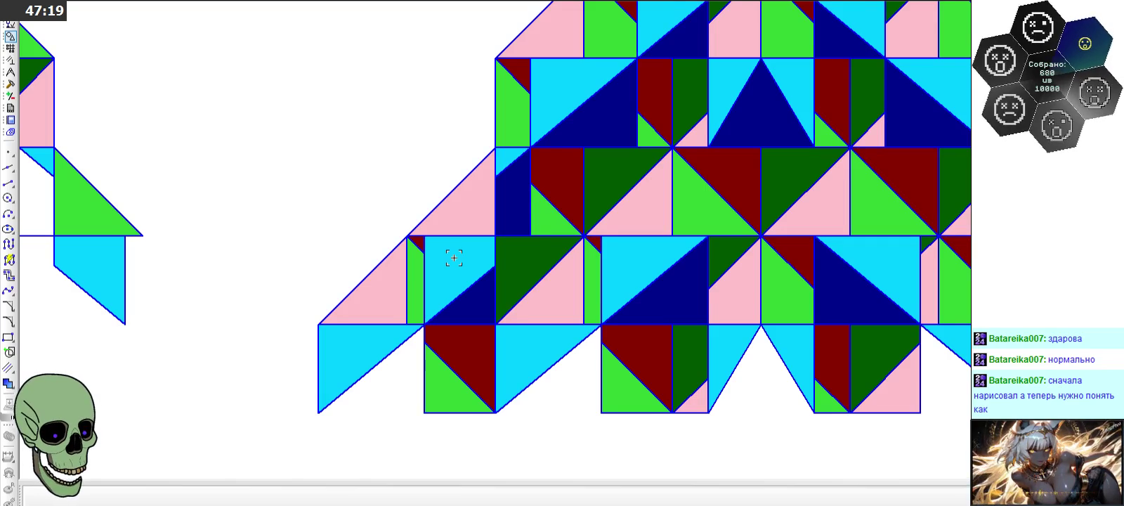
pyautogui.scroll(-2, 453, 258)
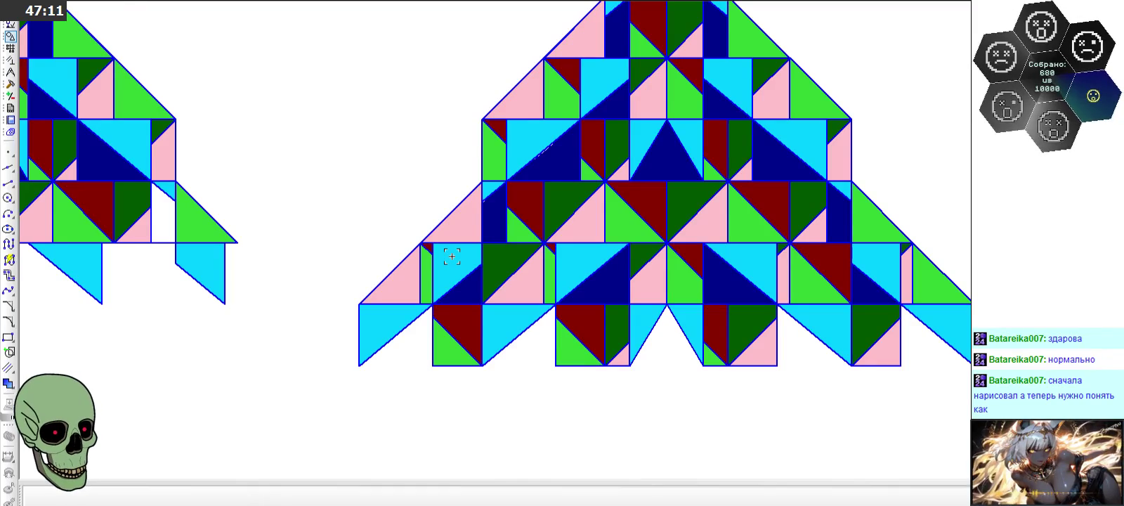
pyautogui.scroll(-2, 452, 256)
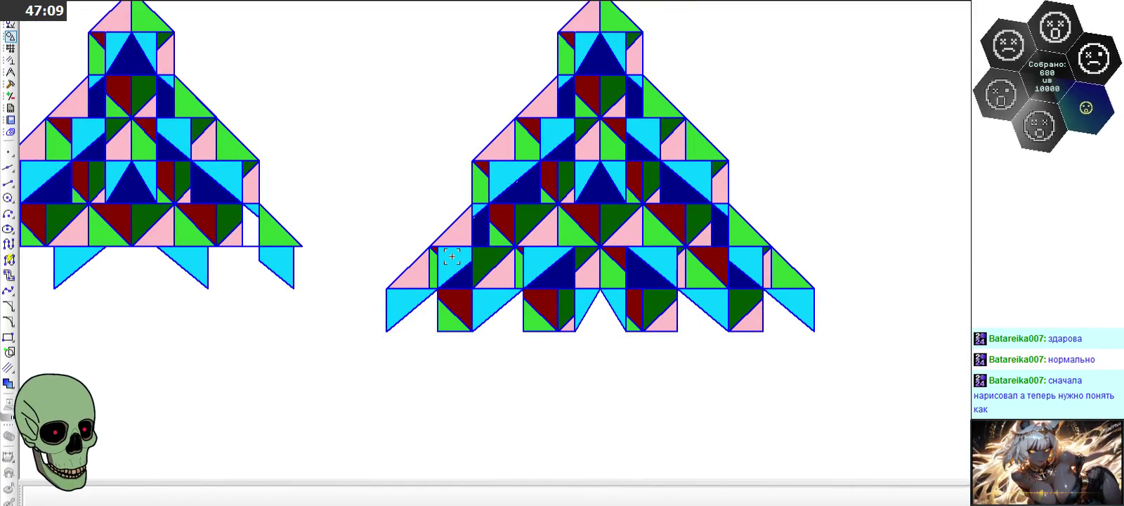
pyautogui.scroll(4, 460, 208)
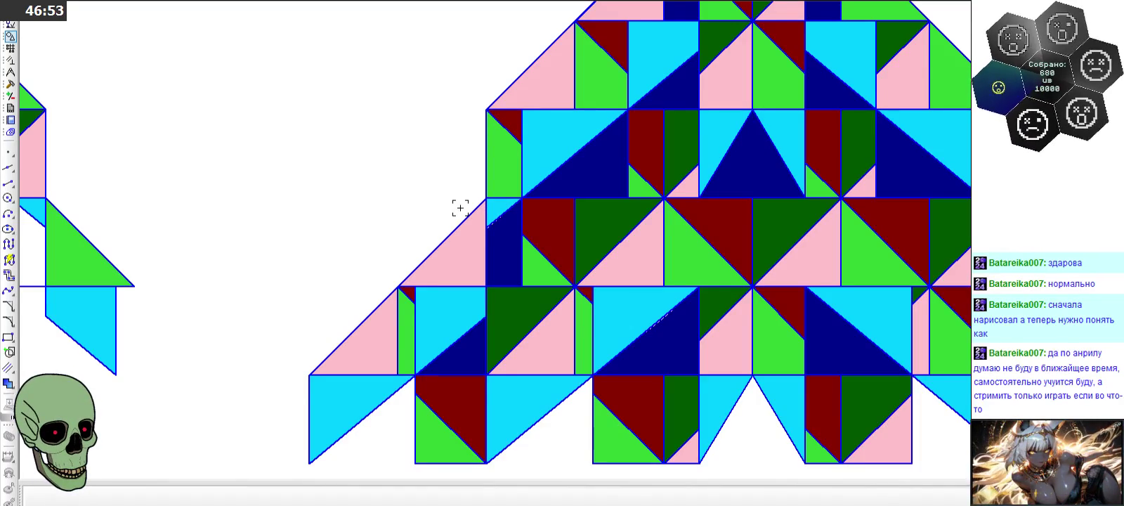
pyautogui.scroll(-2, 460, 207)
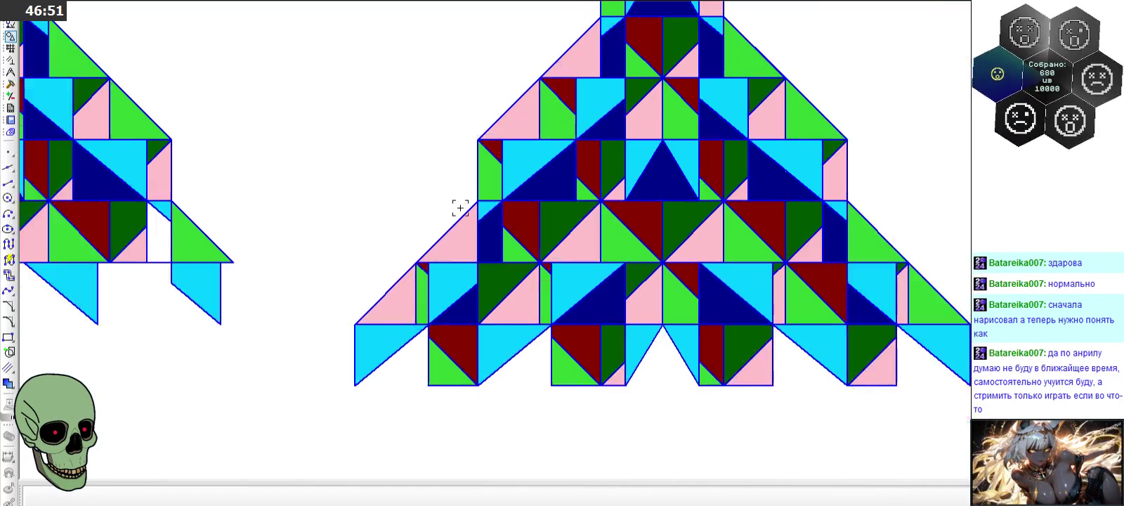
pyautogui.scroll(-2, 460, 208)
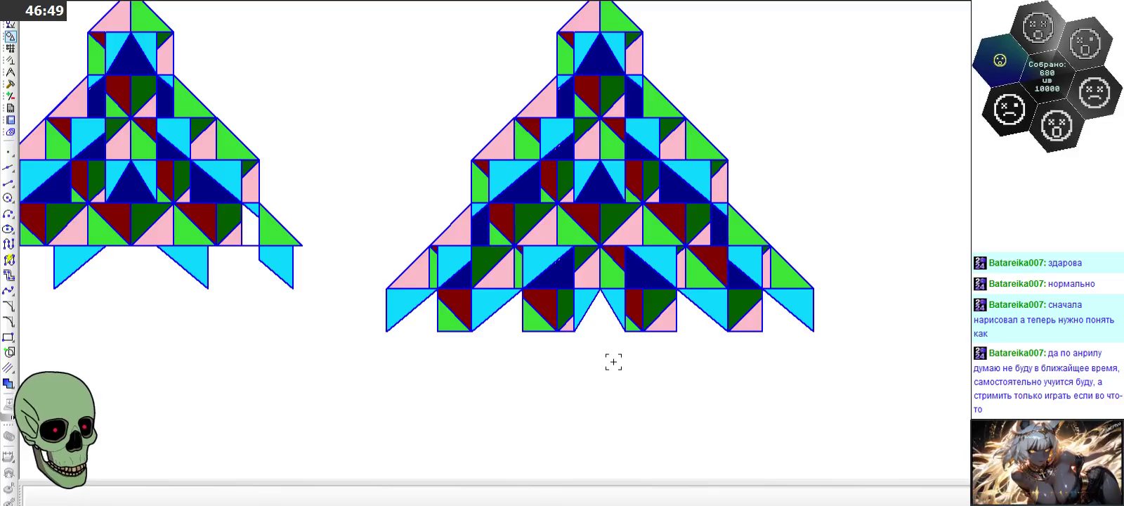
pyautogui.scroll(-1, 611, 362)
pyautogui.scroll(1, 631, 126)
pyautogui.scroll(1, 630, 126)
pyautogui.scroll(-1, 631, 126)
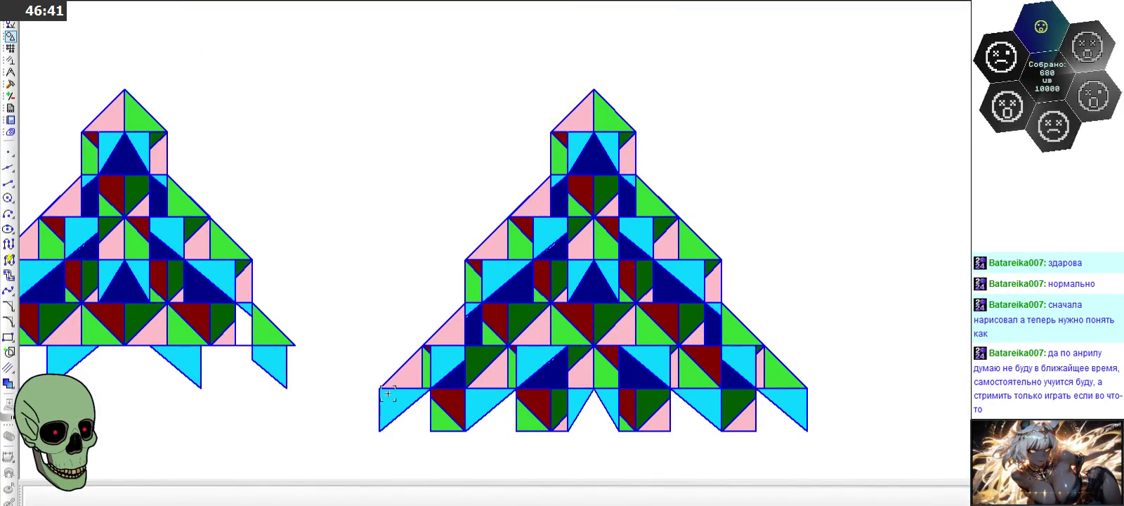
pyautogui.scroll(-1, 520, 323)
pyautogui.scroll(-1, 518, 331)
pyautogui.scroll(2, 337, 377)
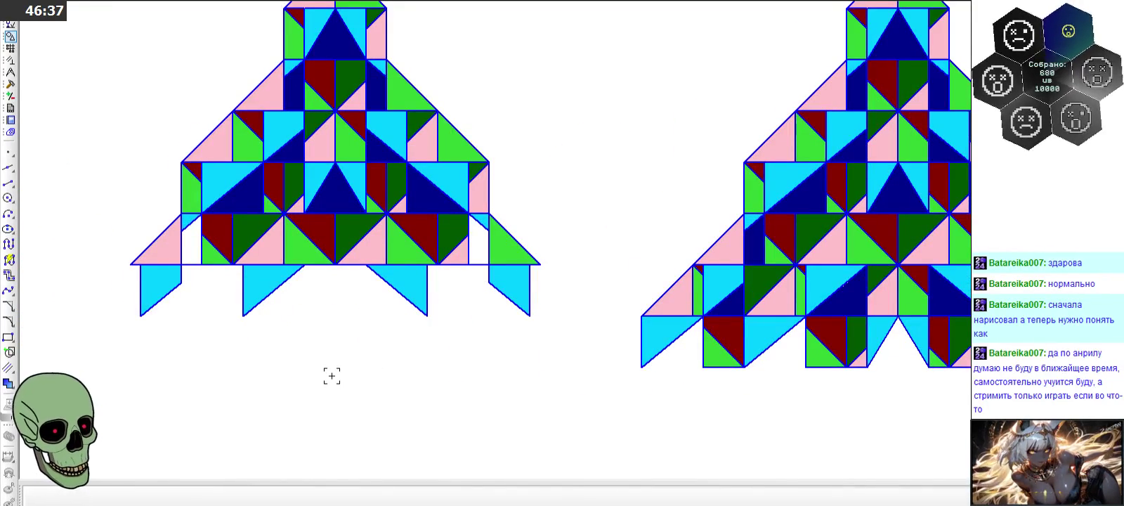
pyautogui.scroll(-1, 332, 376)
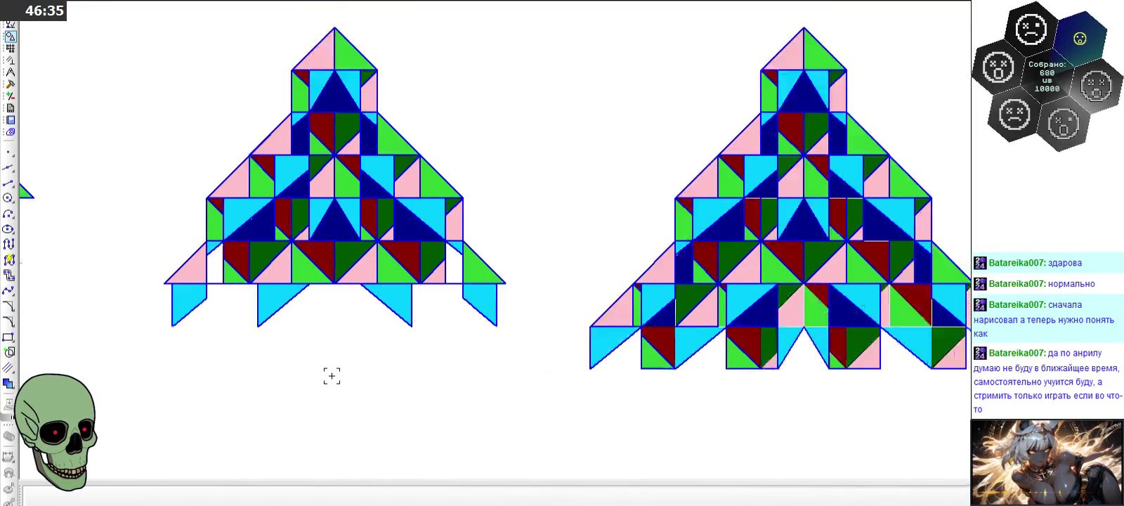
pyautogui.scroll(-1, 339, 376)
pyautogui.scroll(2, 565, 397)
pyautogui.scroll(1, 535, 267)
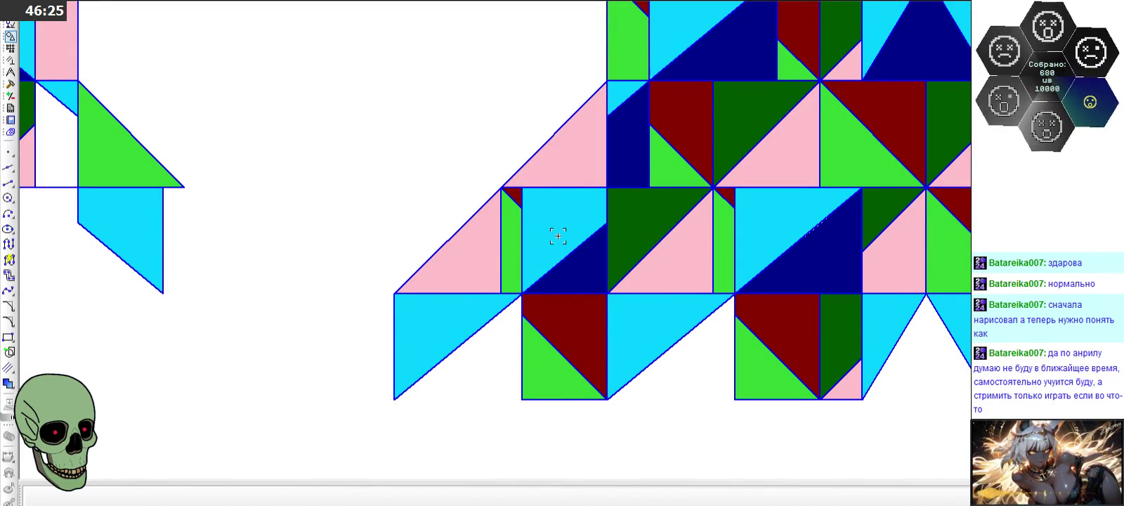
pyautogui.scroll(-2, 558, 236)
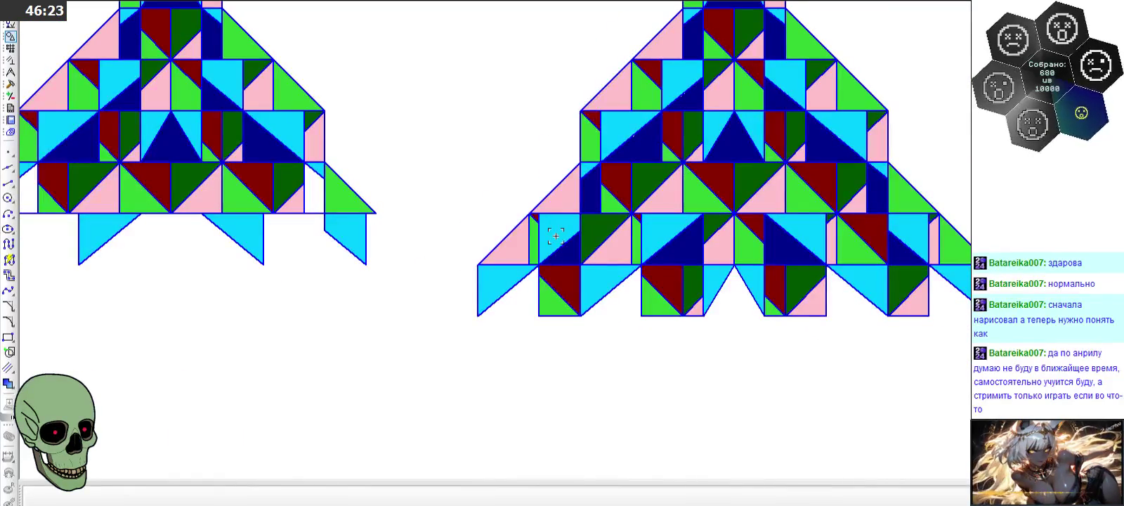
pyautogui.scroll(-1, 556, 236)
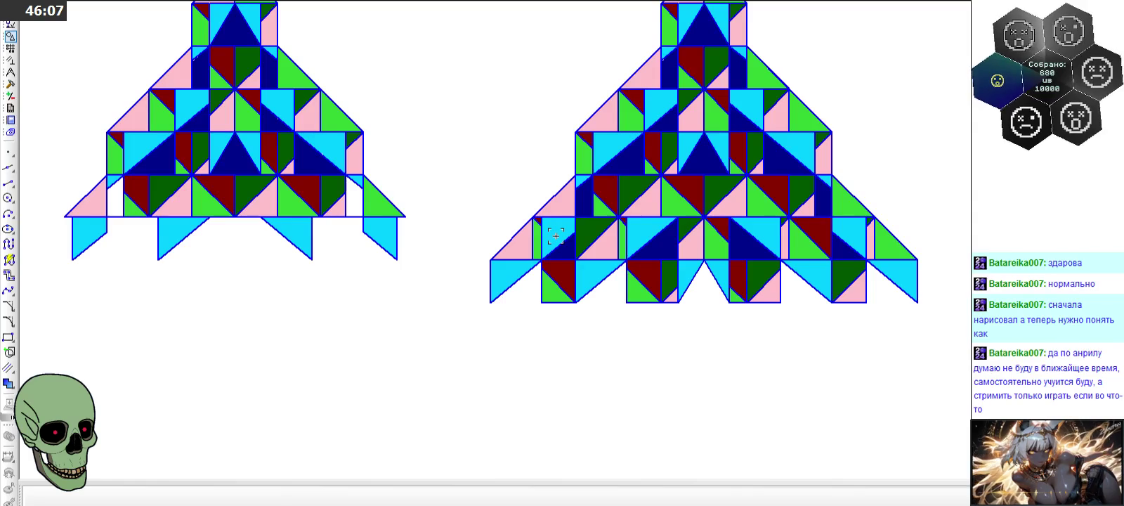
pyautogui.scroll(-1, 609, 236)
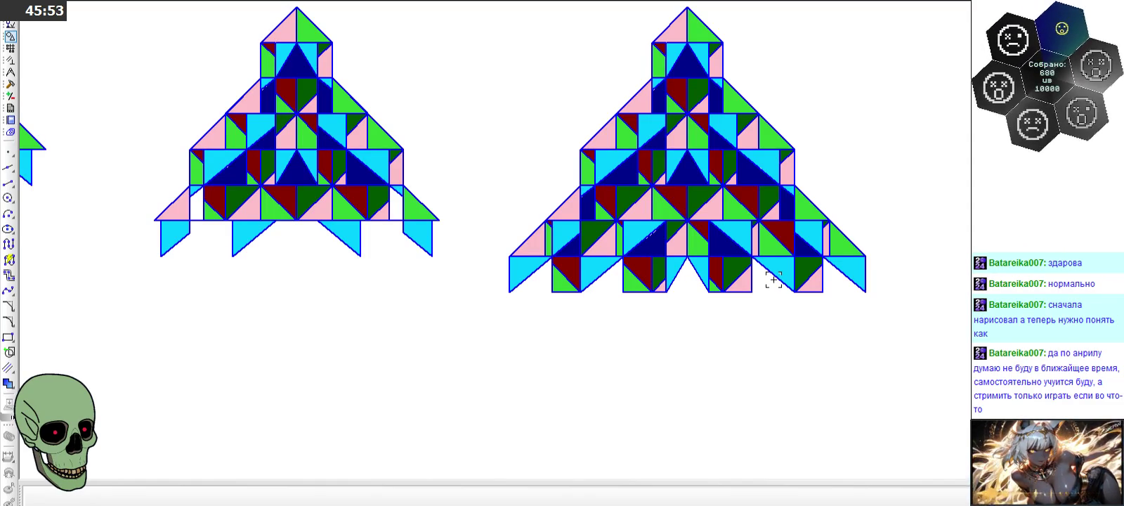
pyautogui.scroll(2, 773, 279)
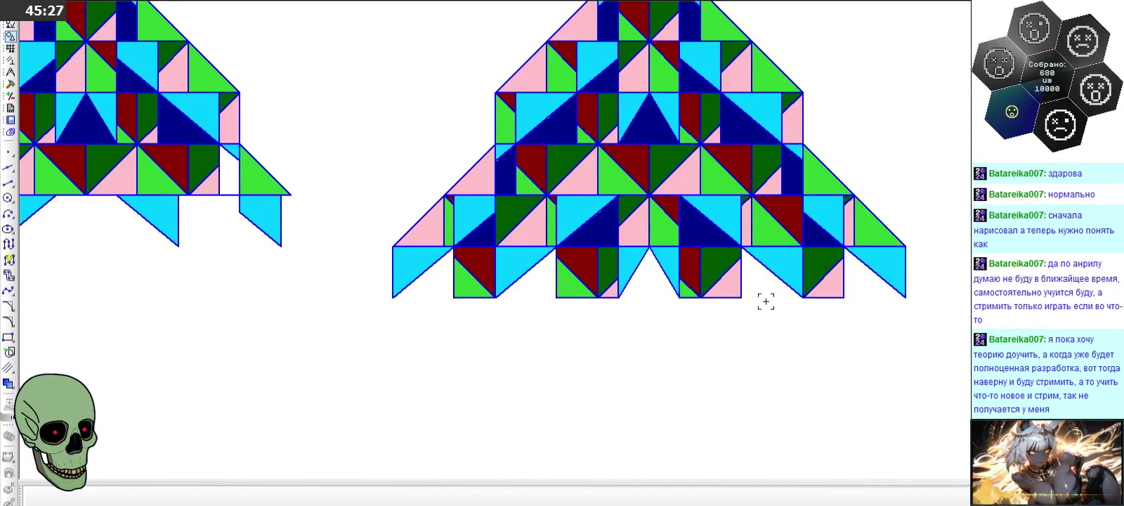
pyautogui.scroll(-1, 766, 302)
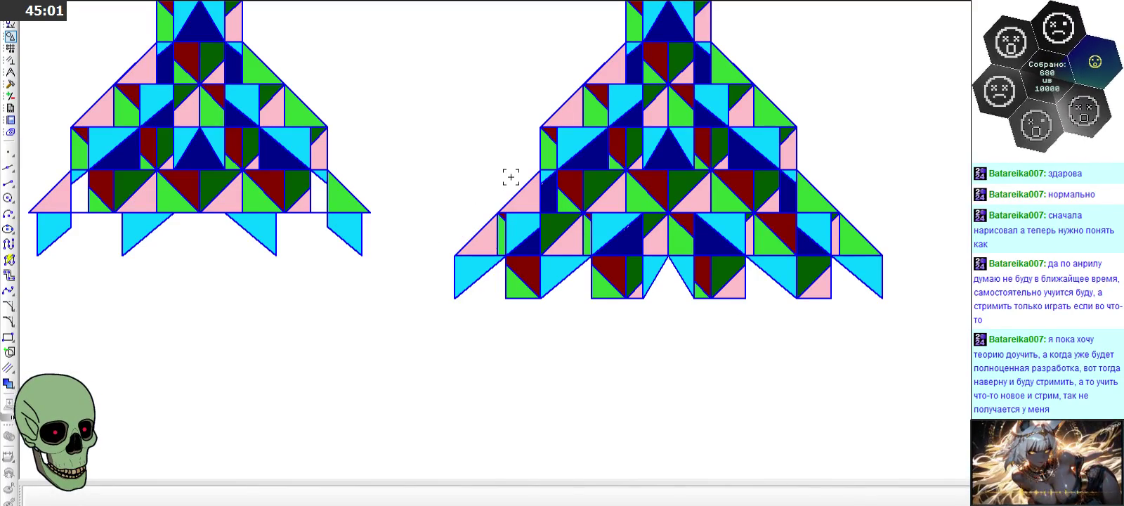
# - Zoom in on the left mosaic's cyan flaps and pick the Segment tool
pyautogui.scroll(2, 507, 177)
pyautogui.scroll(1, 510, 177)
pyautogui.scroll(3, 511, 177)
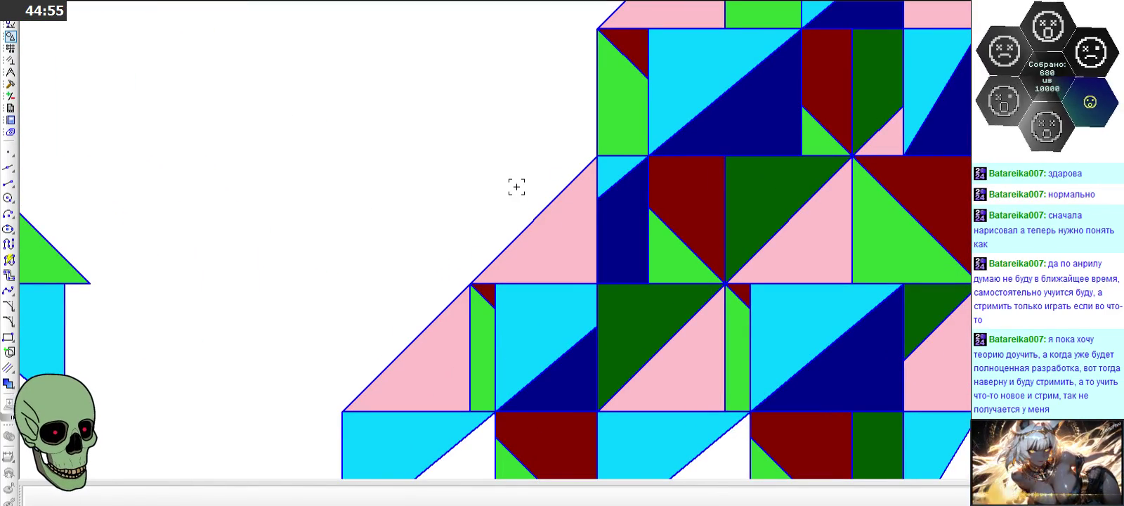
pyautogui.scroll(-3, 516, 187)
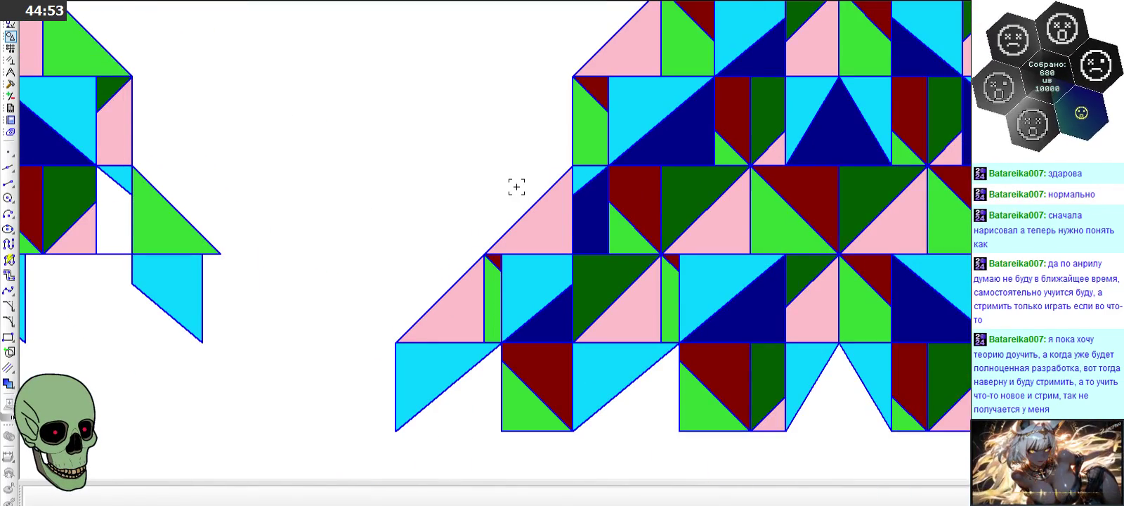
pyautogui.scroll(3, 516, 187)
pyautogui.scroll(1, 516, 187)
pyautogui.scroll(-2, 516, 187)
pyautogui.scroll(-1, 516, 187)
pyautogui.scroll(1, 516, 186)
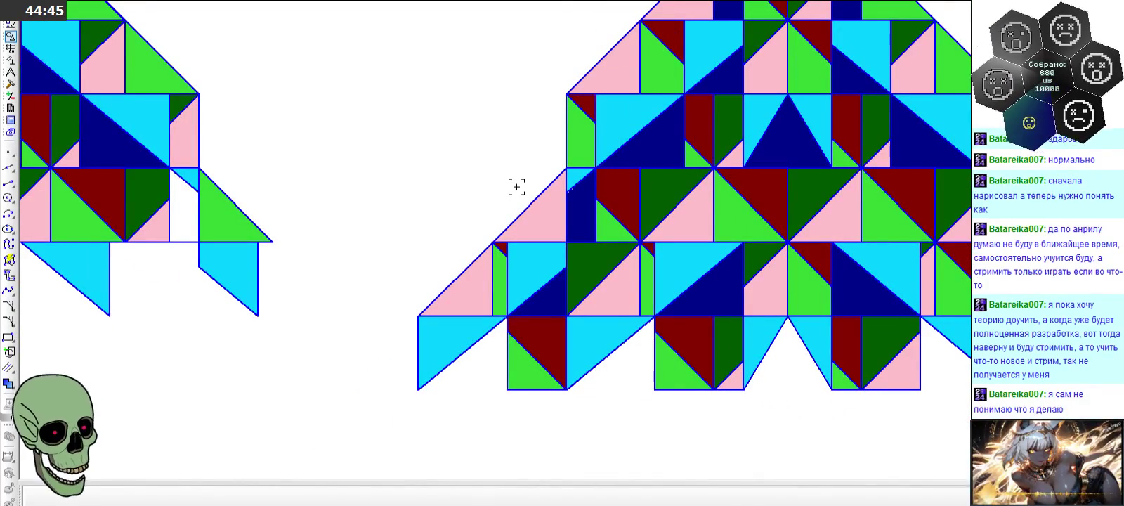
pyautogui.scroll(-2, 517, 186)
pyautogui.scroll(-1, 516, 186)
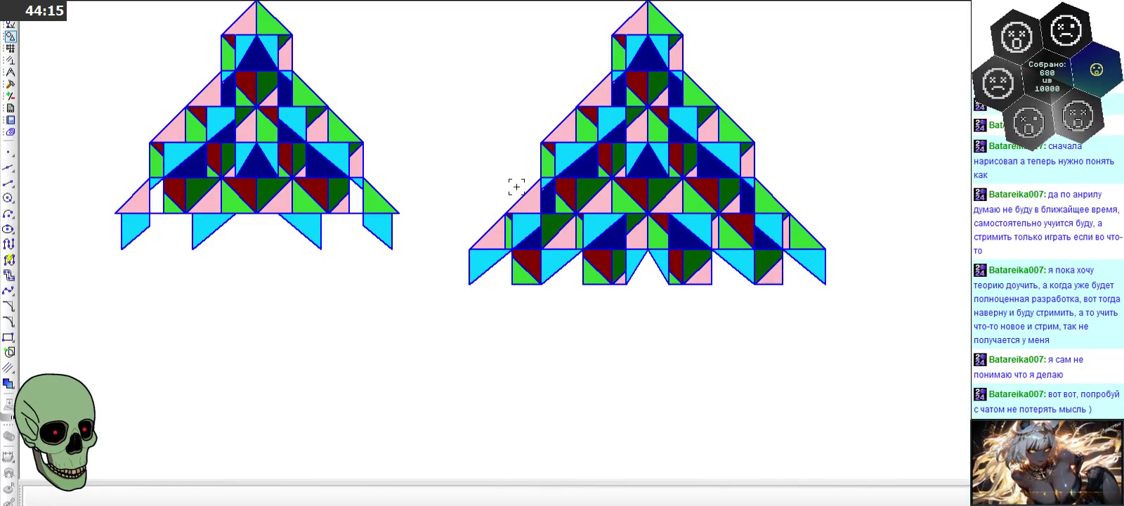
pyautogui.scroll(3, 108, 231)
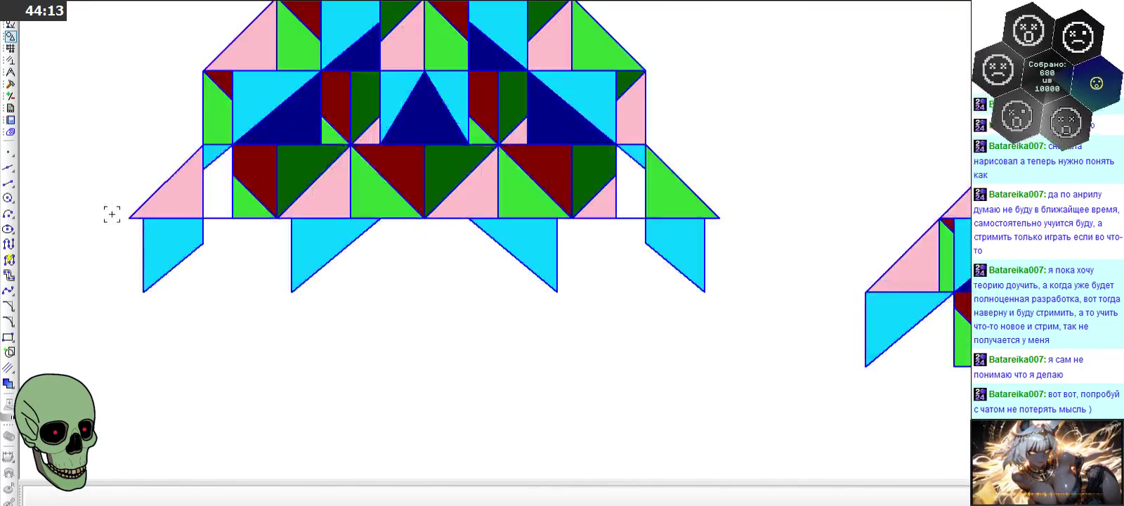
pyautogui.scroll(3, 106, 211)
pyautogui.click(12, 184)
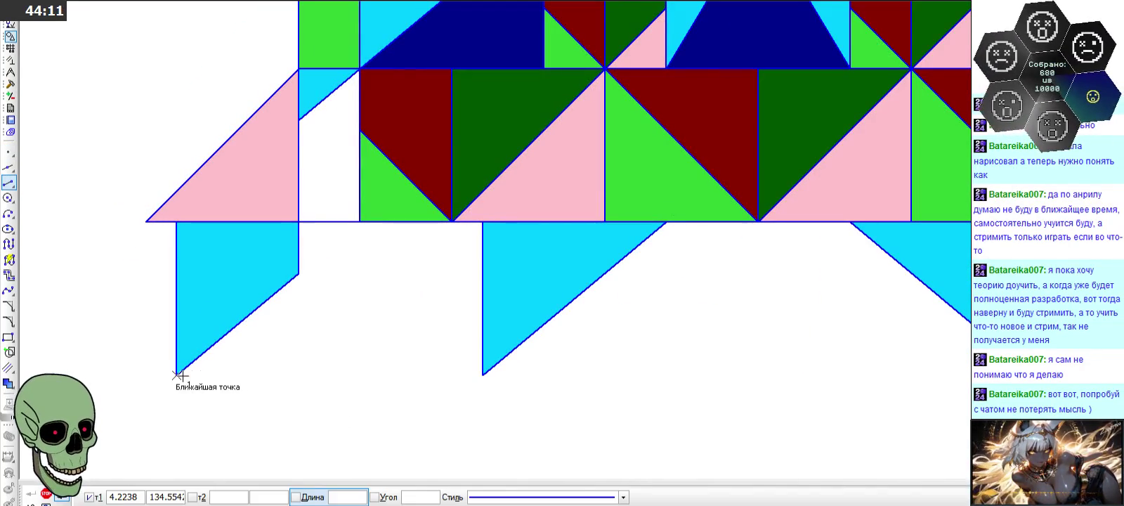
# - Close the first two cyan flaps with horizontal base lines and vertical right edges
pyautogui.click(176, 375)
pyautogui.click(299, 375)
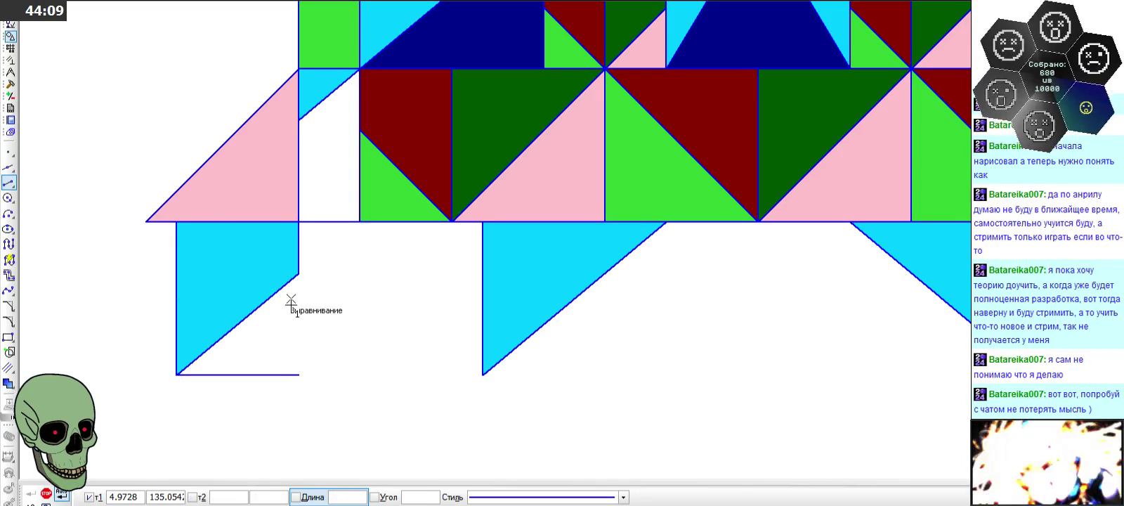
pyautogui.click(300, 274)
pyautogui.click(299, 374)
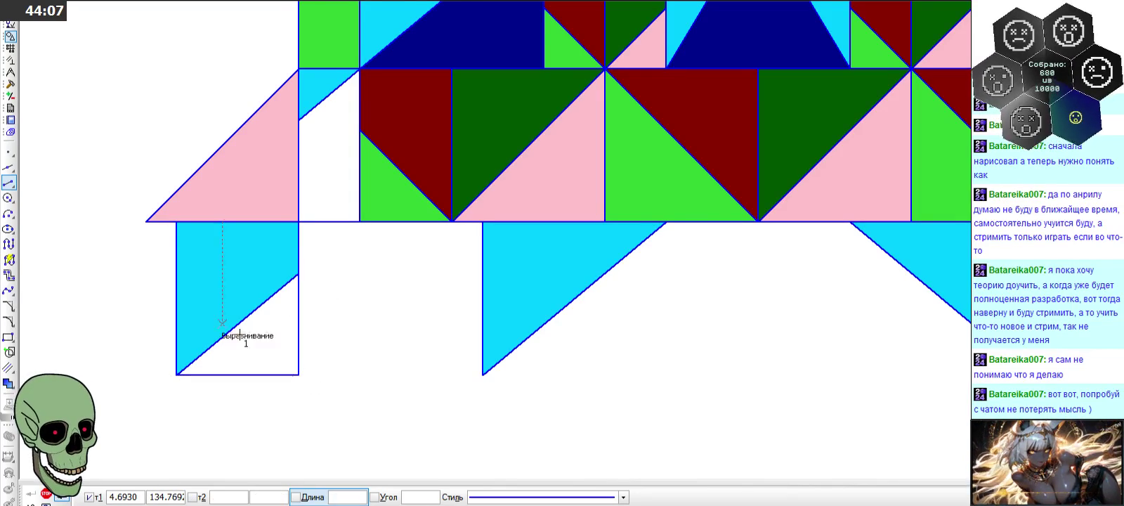
pyautogui.scroll(-3, 306, 347)
pyautogui.click(365, 351)
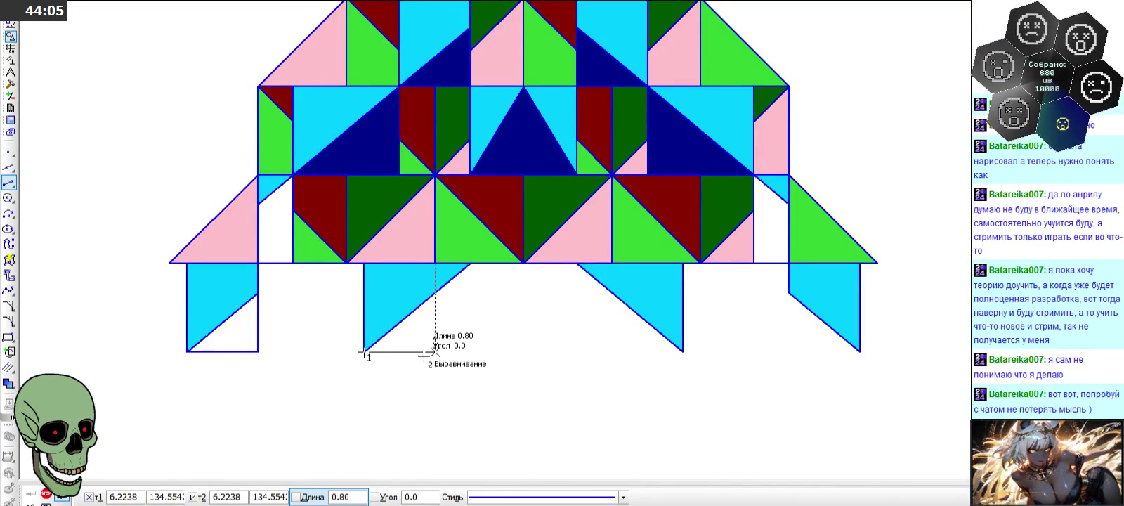
pyautogui.click(470, 351)
pyautogui.click(469, 263)
pyautogui.click(469, 351)
# - Add vertical edges and base lines under the third and last flaps, then exit the Segment tool
pyautogui.click(577, 262)
pyautogui.click(577, 351)
pyautogui.click(577, 351)
pyautogui.click(683, 352)
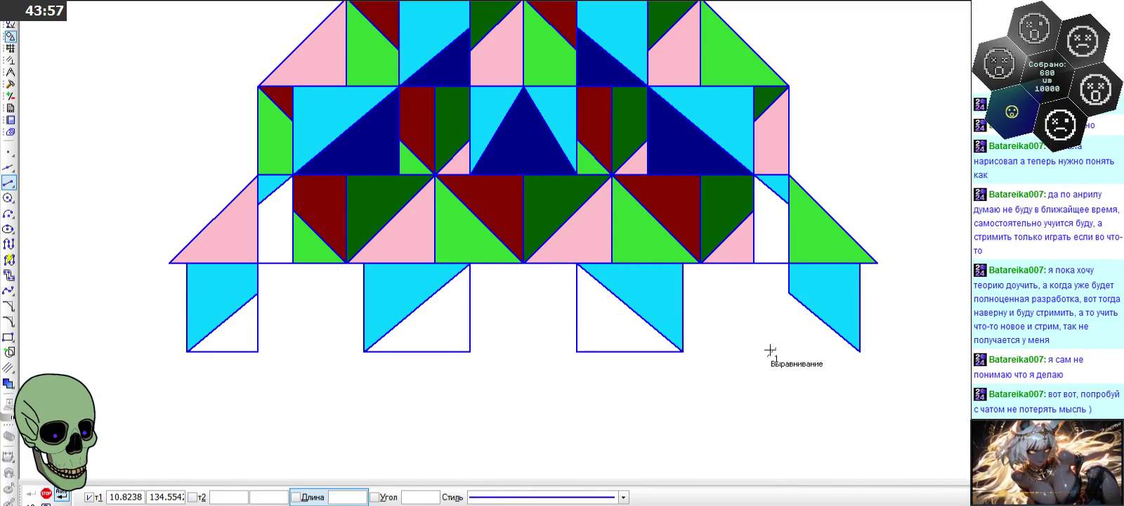
pyautogui.click(789, 293)
pyautogui.click(789, 351)
pyautogui.click(789, 351)
pyautogui.click(860, 351)
pyautogui.scroll(-2, 452, 248)
pyautogui.scroll(-1, 452, 247)
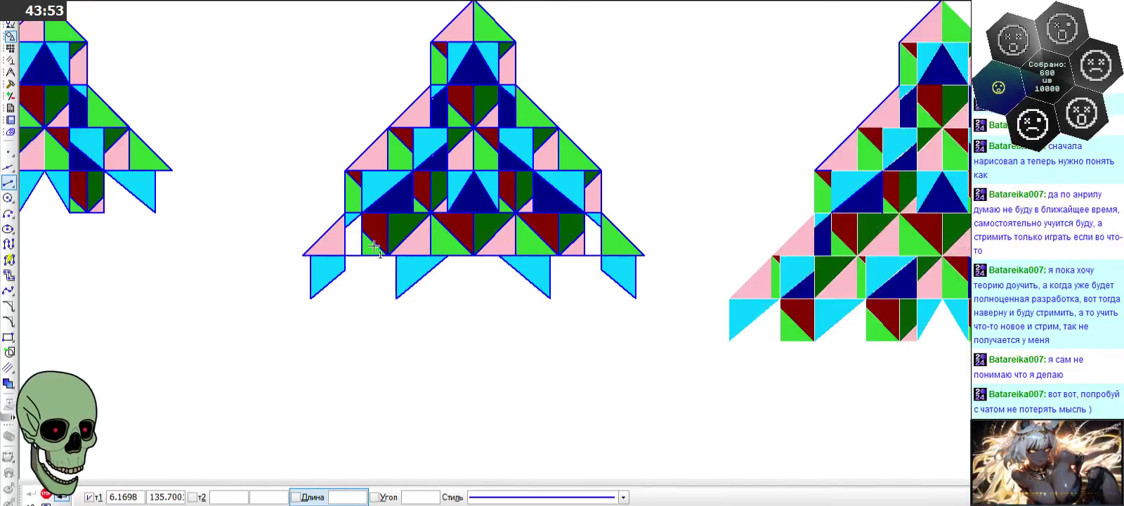
pyautogui.scroll(-1, 452, 247)
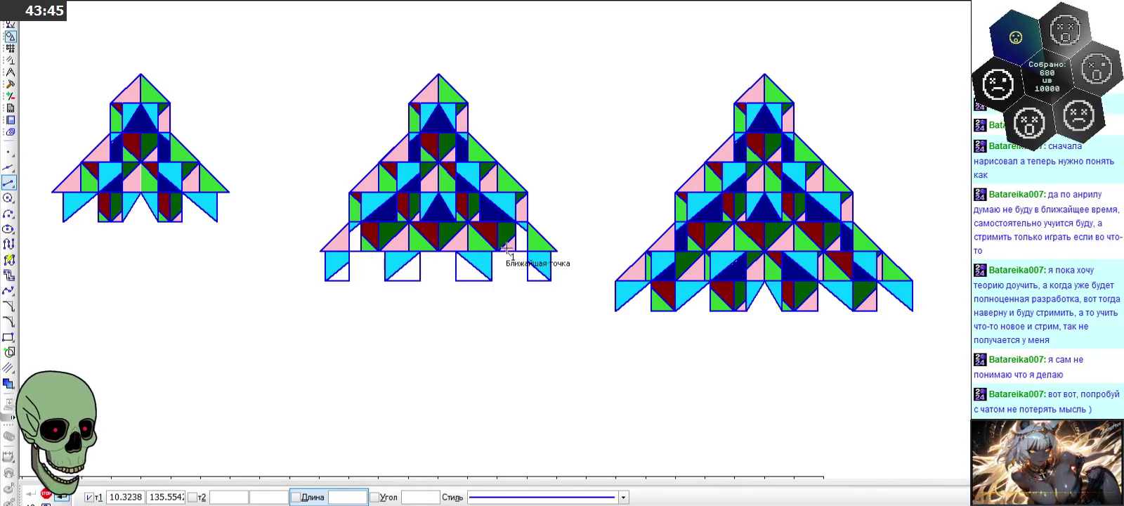
pyautogui.scroll(-2, 474, 263)
pyautogui.scroll(2, 474, 263)
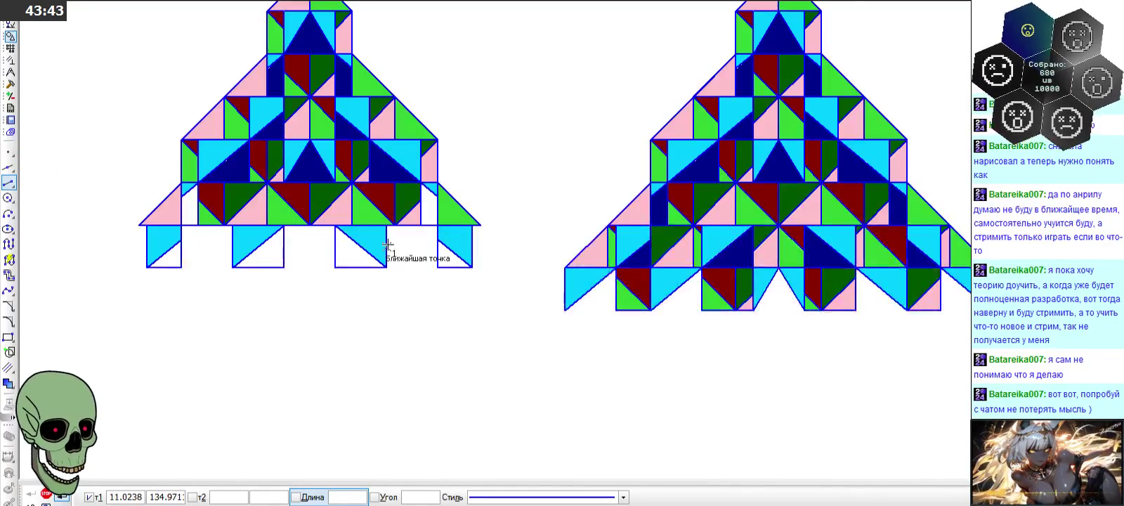
pyautogui.scroll(-2, 534, 253)
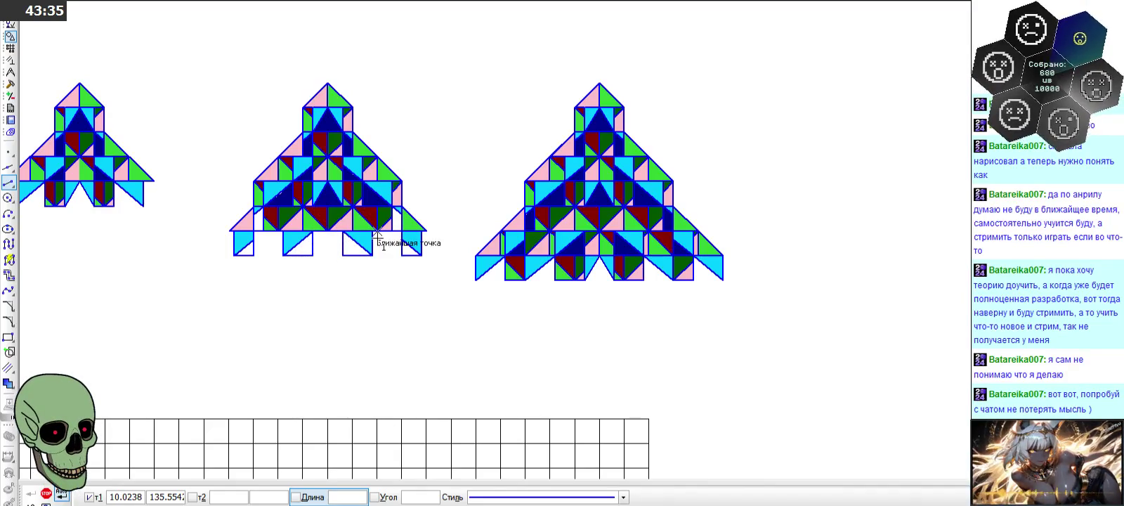
pyautogui.scroll(-1, 363, 246)
pyautogui.scroll(1, 362, 241)
pyautogui.scroll(2, 363, 241)
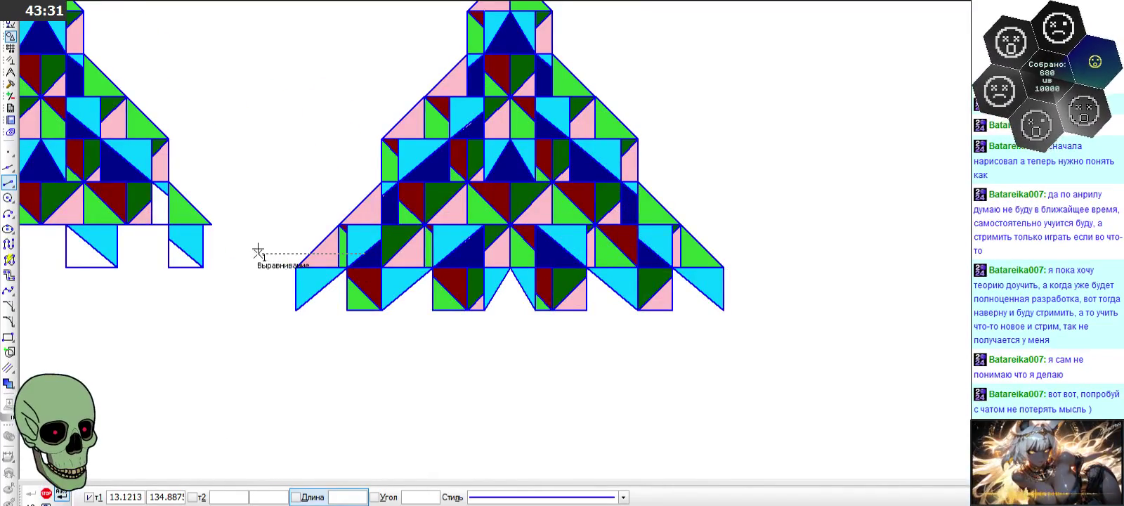
pyautogui.scroll(-1, 254, 251)
pyautogui.scroll(2, 309, 263)
pyautogui.click(45, 493)
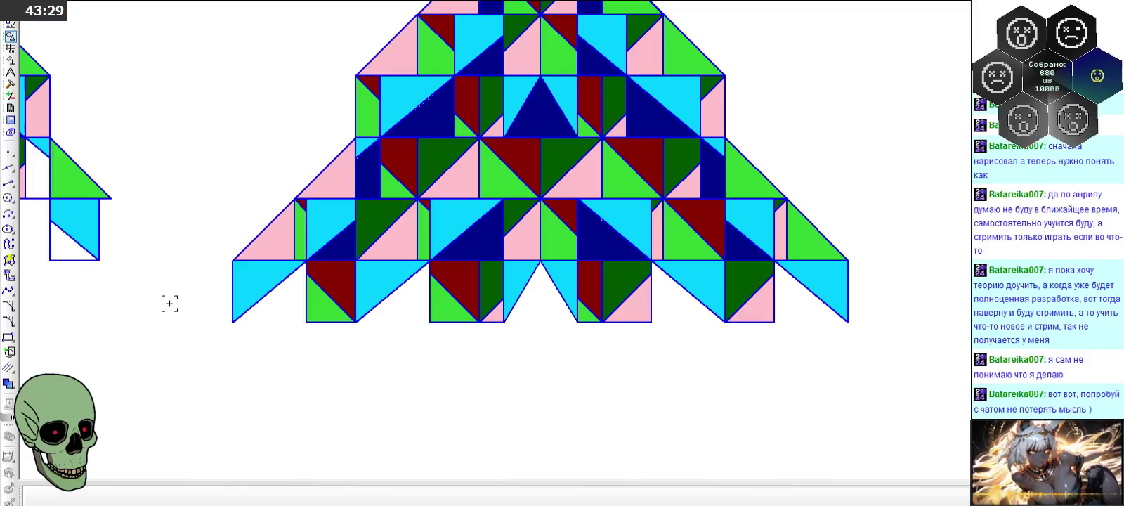
pyautogui.scroll(2, 202, 231)
pyautogui.scroll(1, 201, 227)
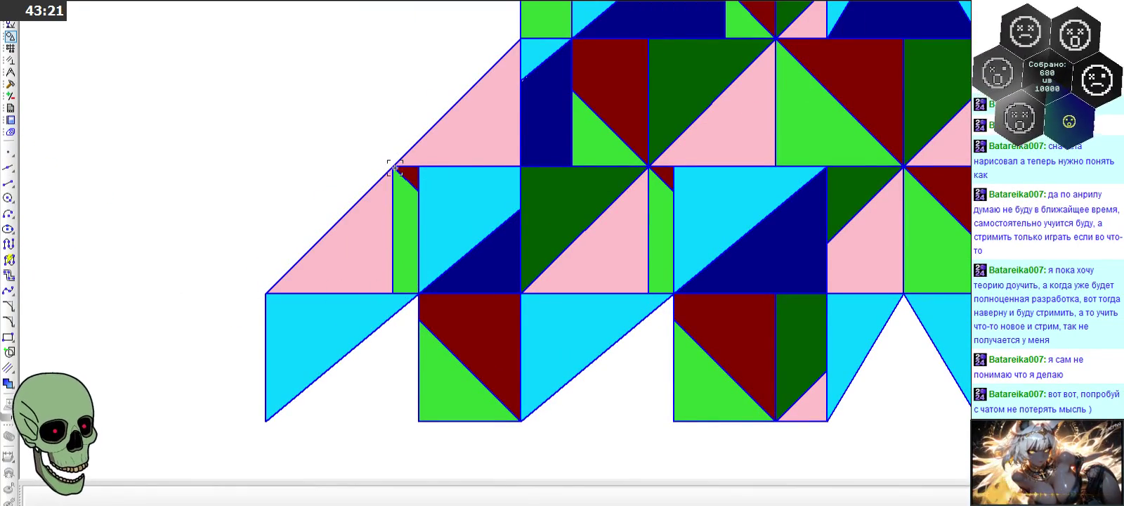
pyautogui.scroll(-1, 485, 218)
pyautogui.scroll(-2, 485, 218)
pyautogui.scroll(1, 130, 195)
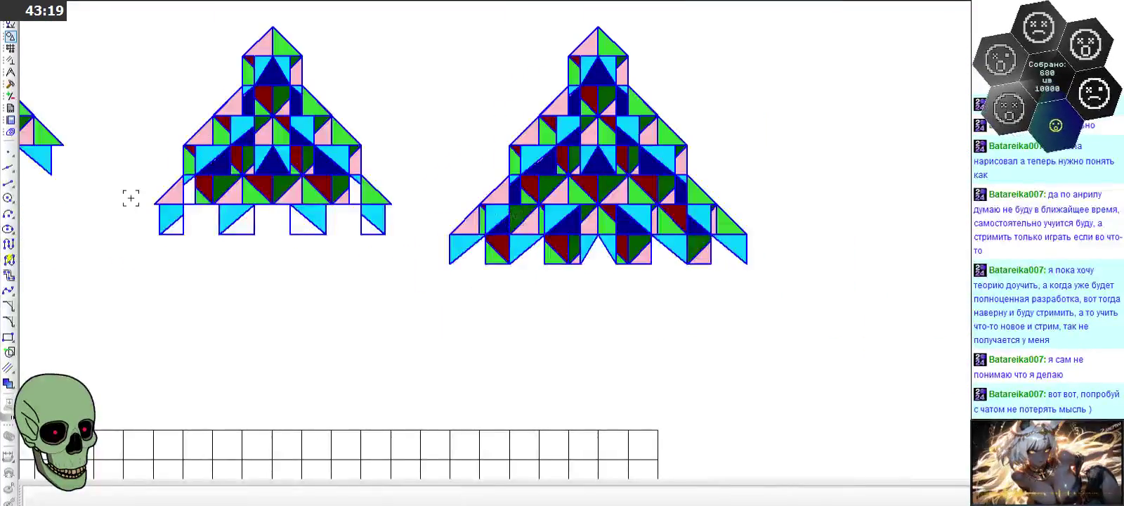
pyautogui.scroll(1, 135, 205)
pyautogui.scroll(1, 212, 237)
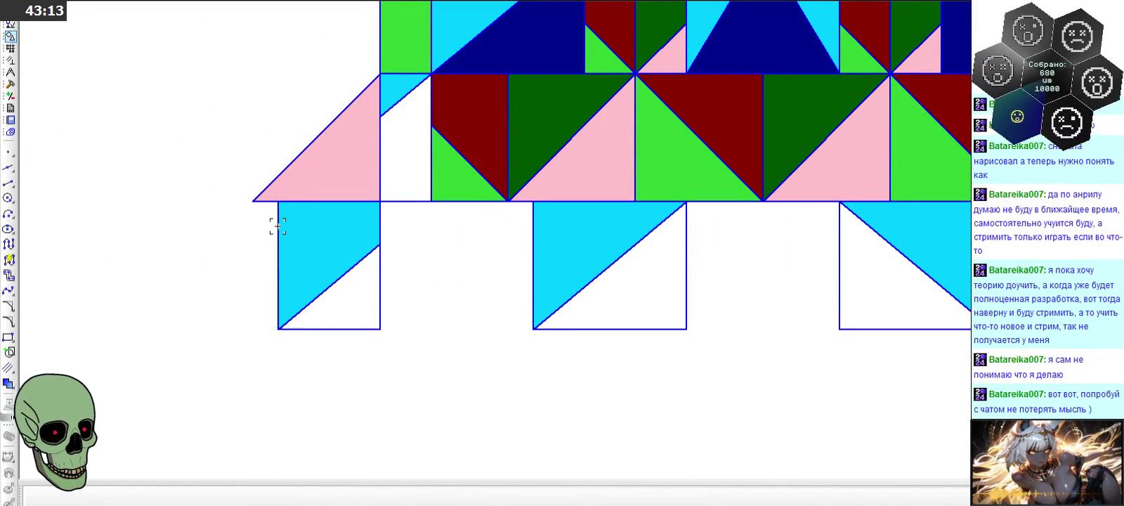
pyautogui.scroll(-5, 278, 225)
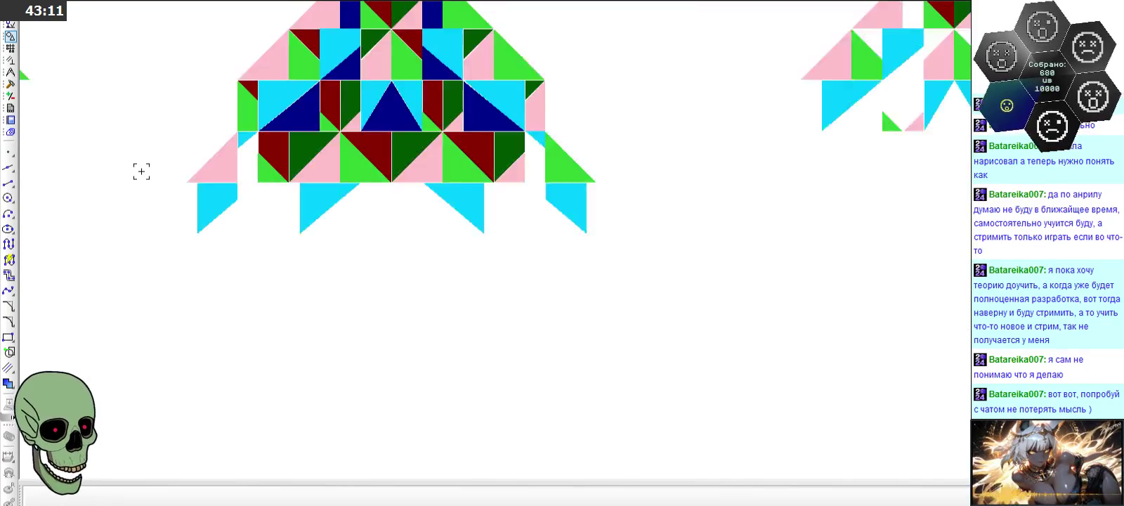
pyautogui.scroll(-2, 140, 171)
pyautogui.scroll(6, 473, 173)
pyautogui.scroll(1, 472, 173)
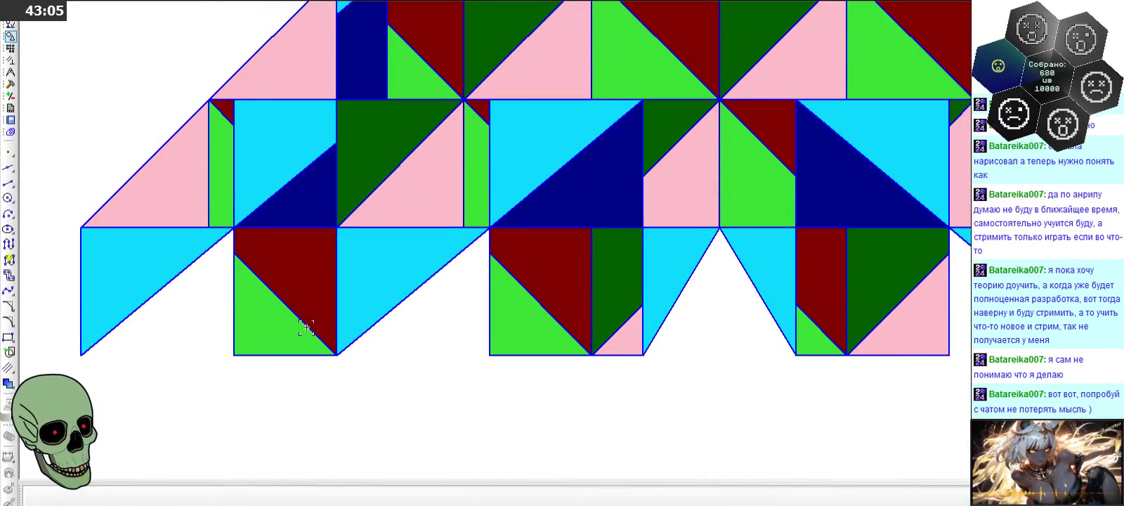
pyautogui.click(239, 210)
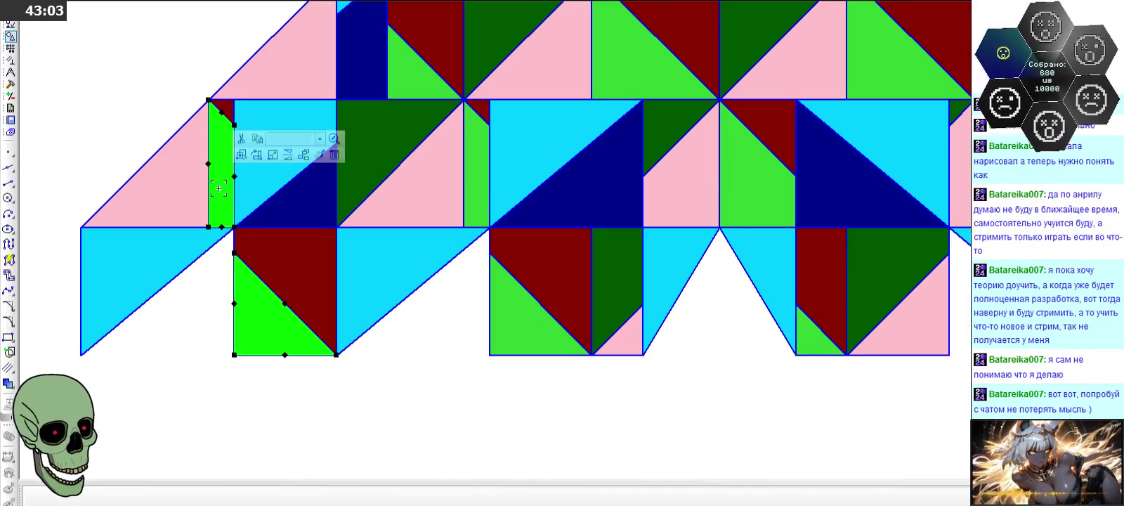
pyautogui.press('Escape')
pyautogui.scroll(-3, 399, 329)
pyautogui.scroll(-1, 399, 329)
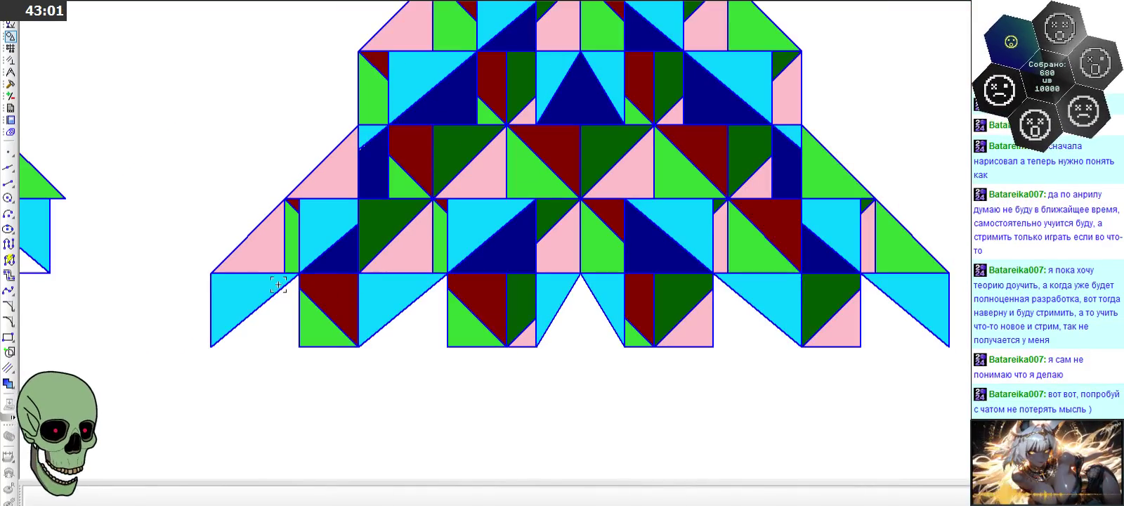
pyautogui.scroll(2, 221, 246)
pyautogui.scroll(2, 343, 193)
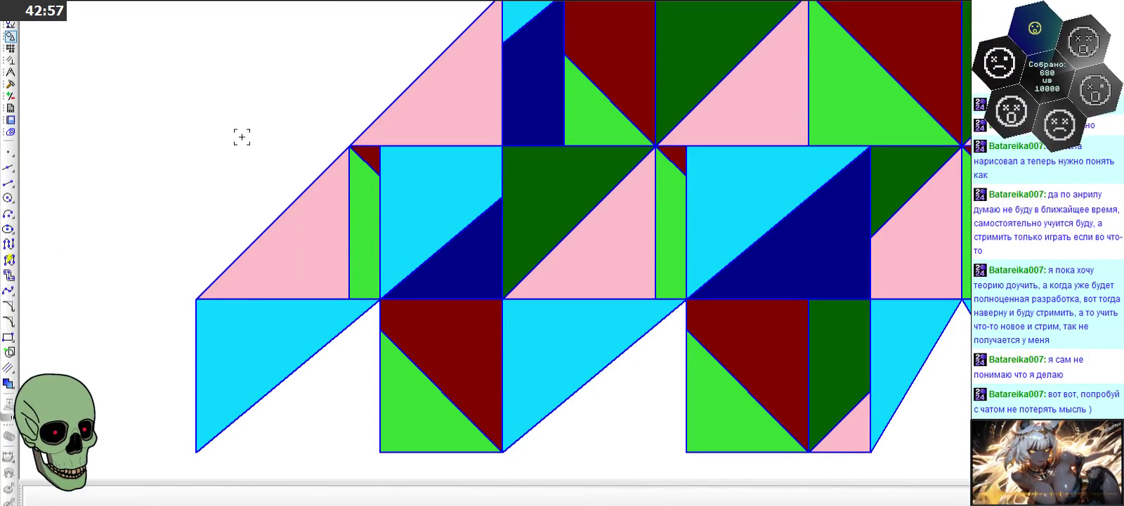
pyautogui.scroll(-1, 246, 133)
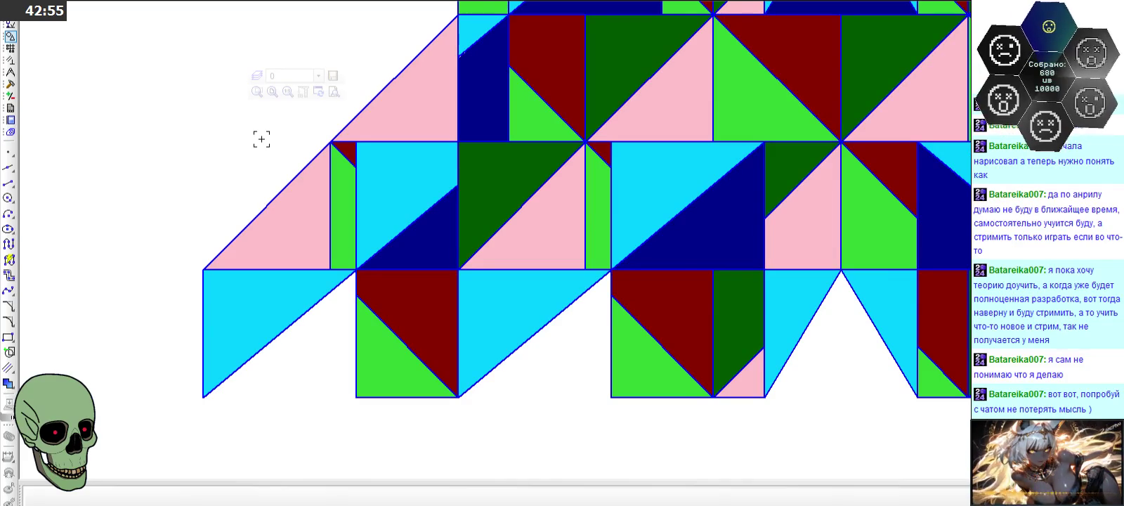
pyautogui.scroll(-1, 261, 139)
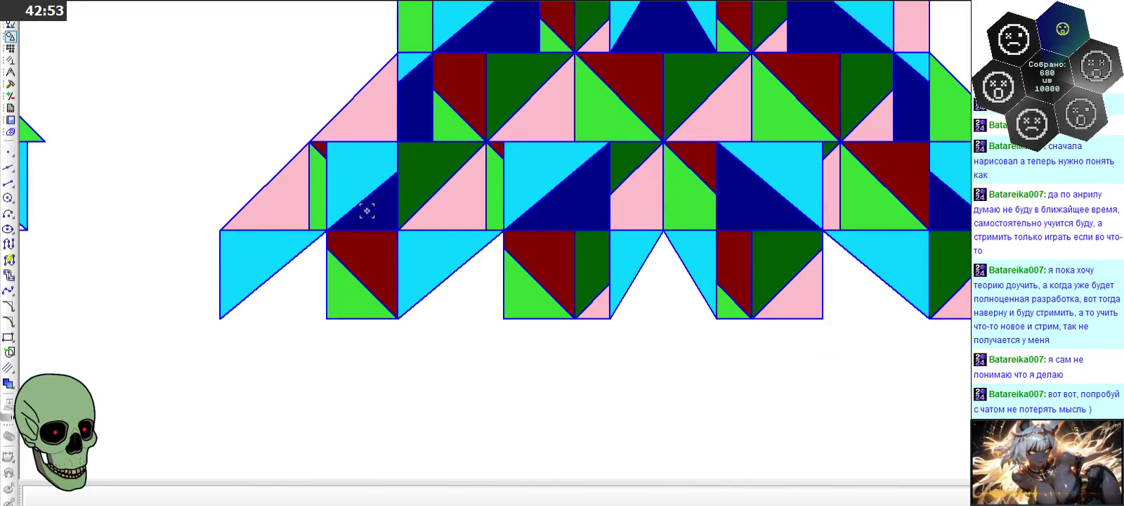
pyautogui.scroll(-1, 394, 201)
pyautogui.scroll(-1, 409, 192)
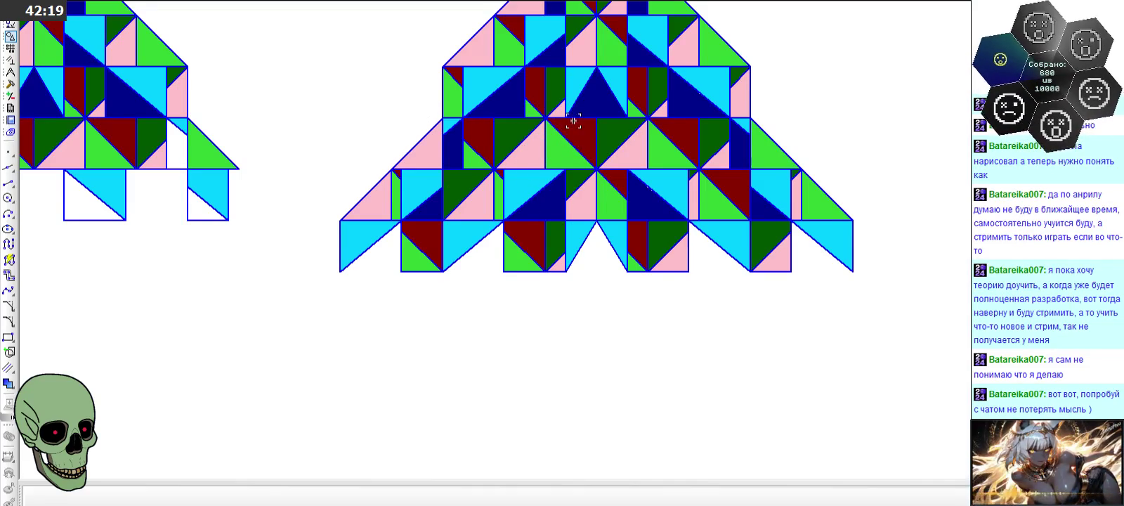
pyautogui.scroll(-3, 580, 166)
pyautogui.scroll(2, 578, 168)
pyautogui.scroll(-2, 576, 170)
pyautogui.scroll(3, 575, 172)
pyautogui.scroll(1, 576, 173)
pyautogui.scroll(1, 577, 175)
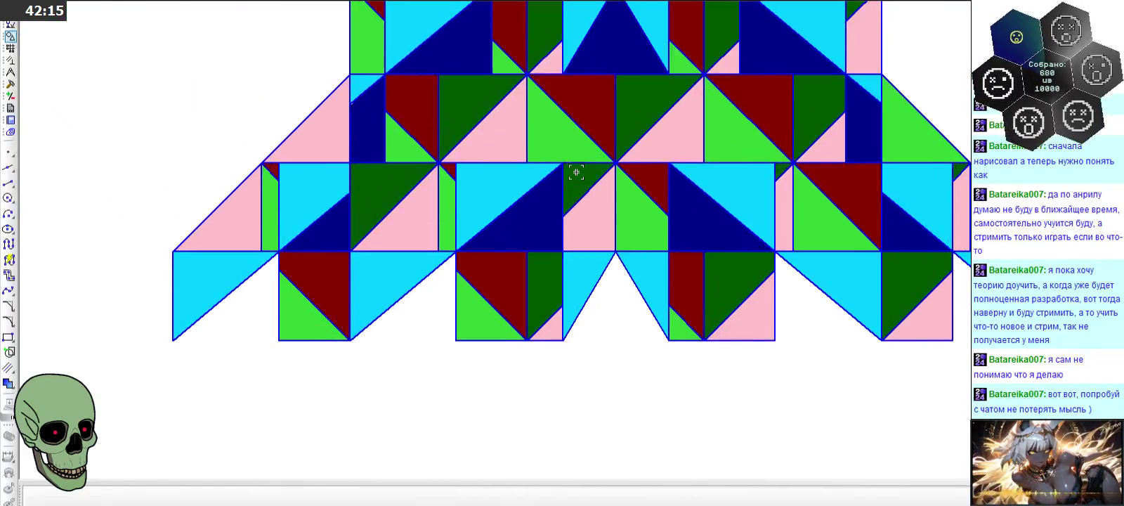
pyautogui.scroll(1, 581, 210)
pyautogui.scroll(1, 597, 189)
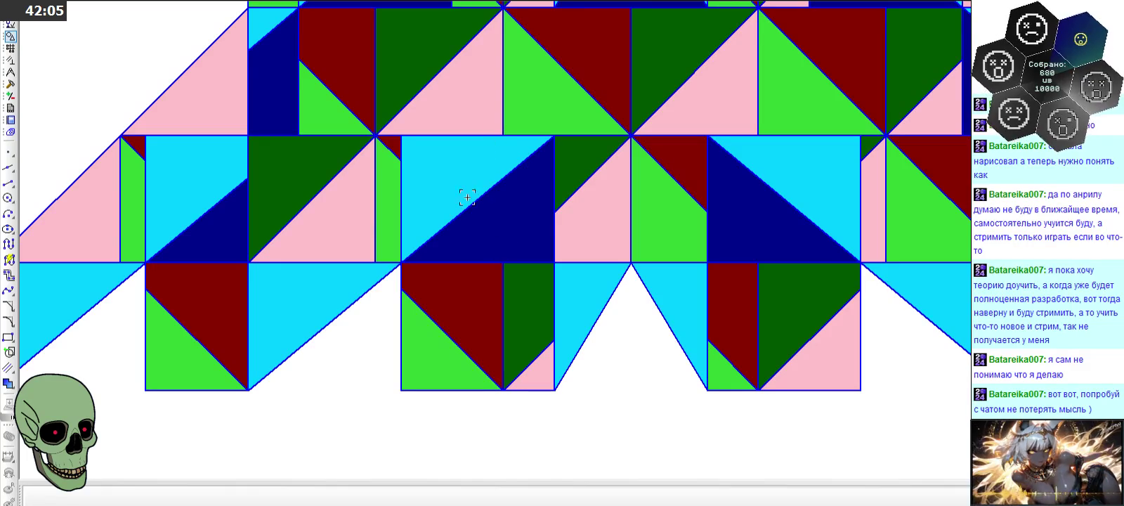
pyautogui.scroll(-1, 674, 175)
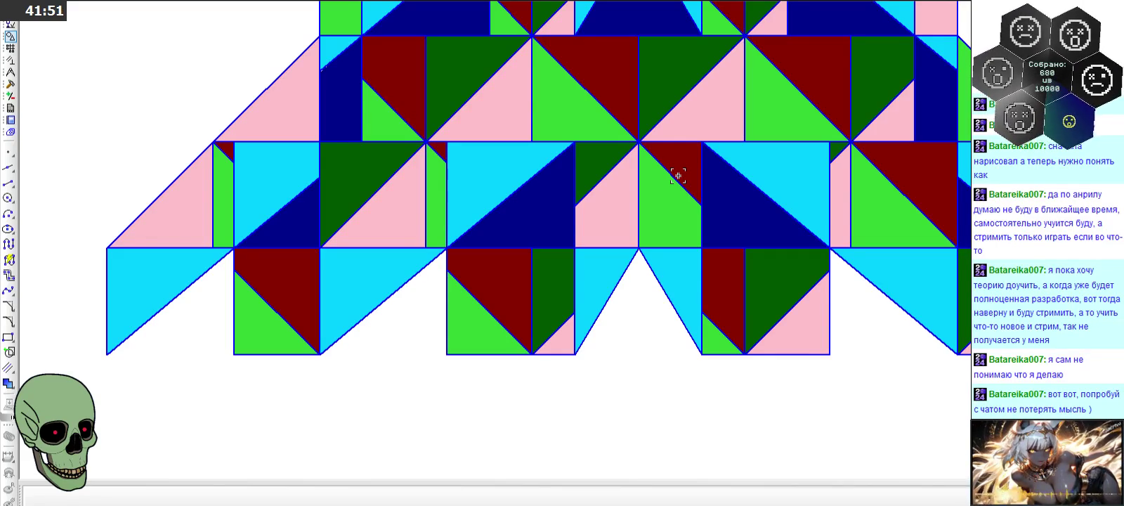
pyautogui.scroll(-5, 677, 175)
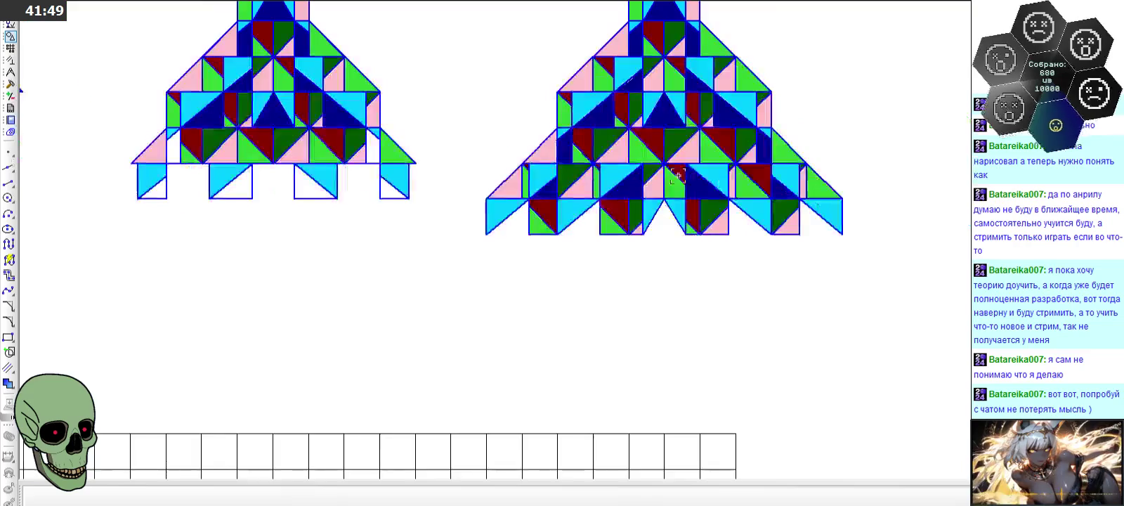
pyautogui.scroll(2, 320, 136)
pyautogui.scroll(4, 351, 158)
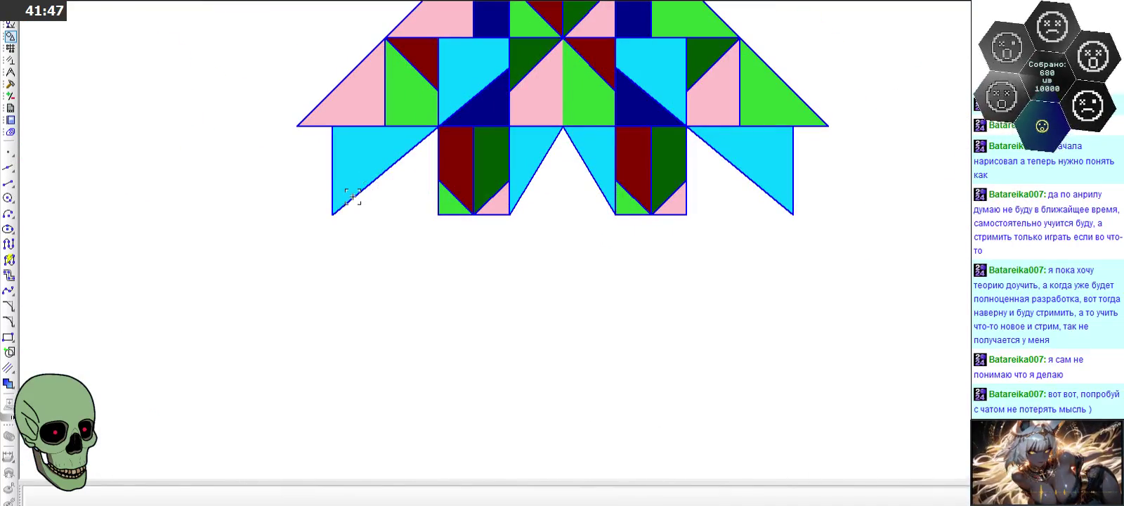
# - Draw horizontal base lines under the three cyan flaps of the first figure
pyautogui.click(8, 182)
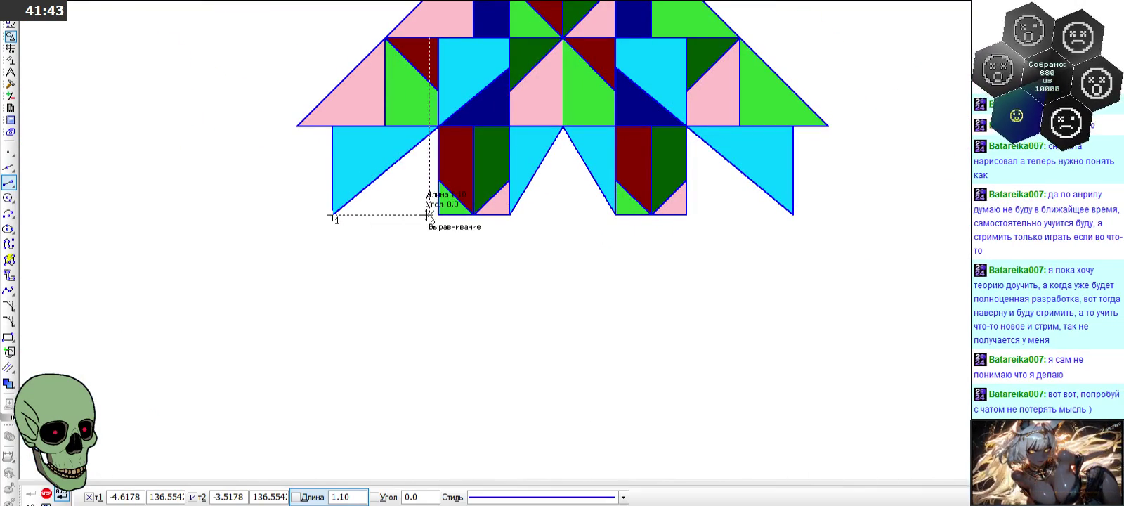
pyautogui.click(509, 214)
pyautogui.click(509, 214)
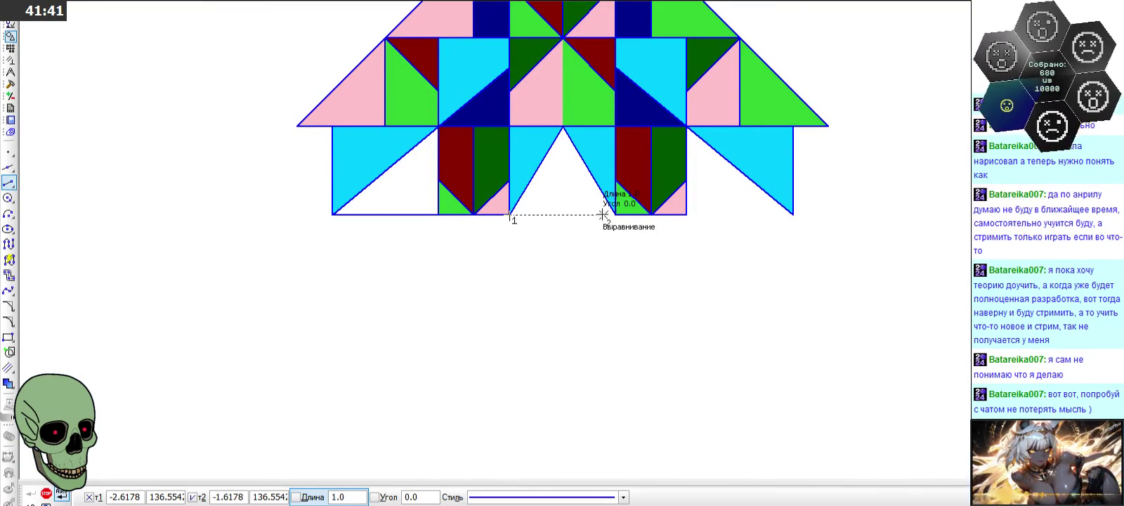
pyautogui.click(615, 214)
pyautogui.click(793, 211)
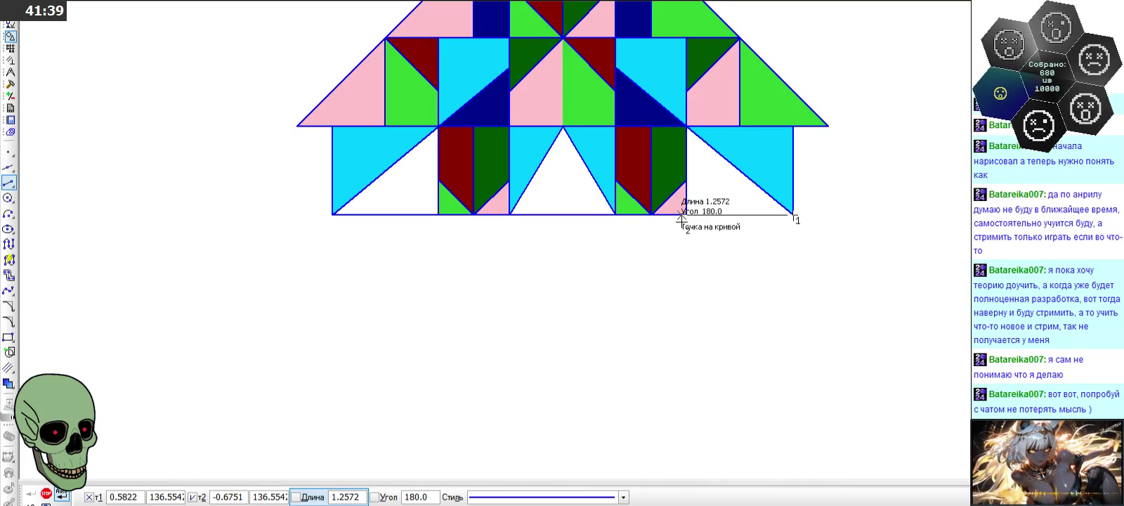
pyautogui.click(686, 215)
pyautogui.scroll(-5, 741, 257)
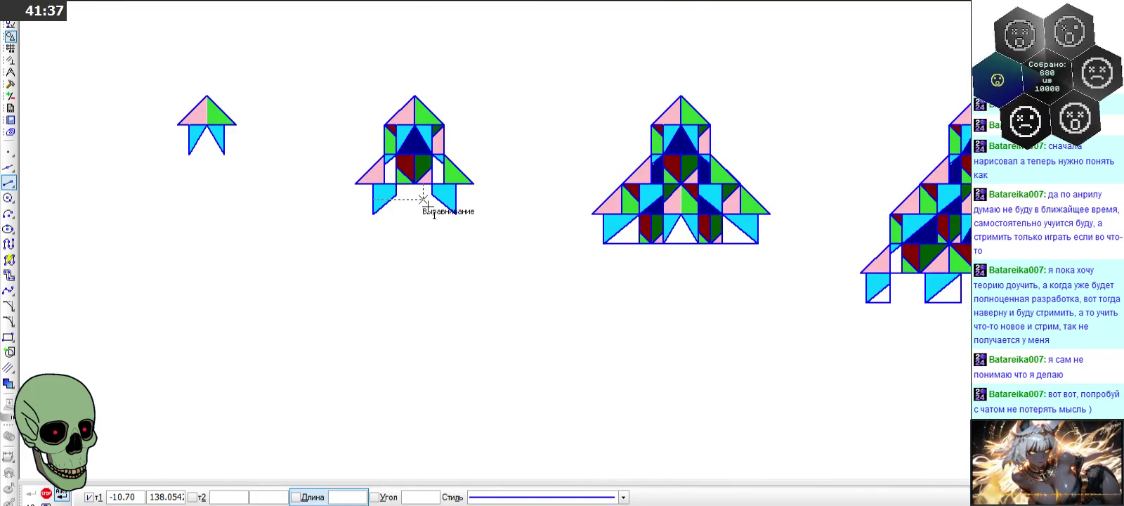
pyautogui.scroll(5, 351, 200)
pyautogui.scroll(3, 300, 205)
# - Close the next figure's left and right flaps with base lines and vertical edges
pyautogui.click(281, 254)
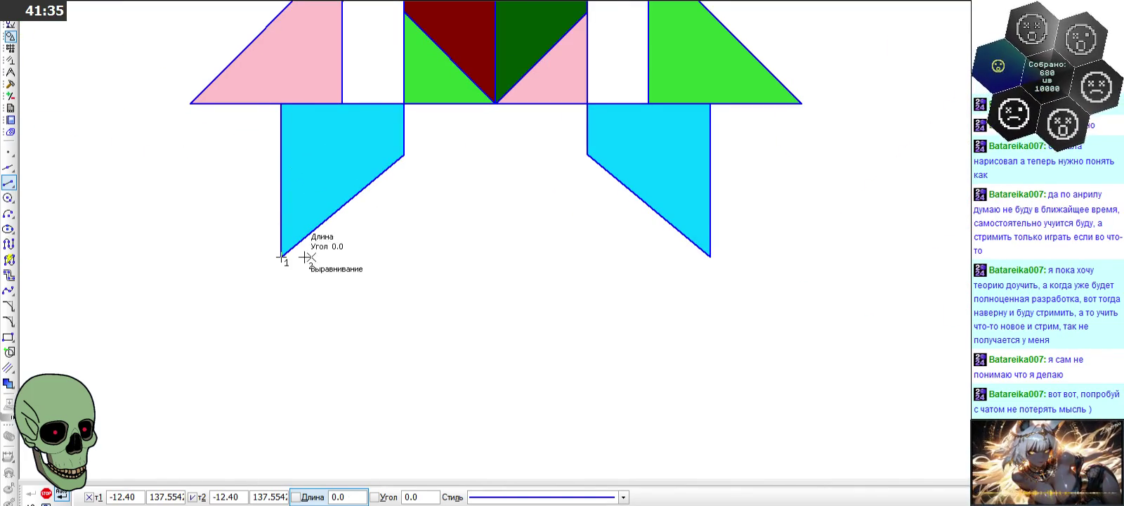
pyautogui.click(404, 256)
pyautogui.click(404, 156)
pyautogui.click(404, 256)
pyautogui.click(587, 156)
pyautogui.click(587, 257)
pyautogui.click(710, 257)
pyautogui.scroll(-5, 709, 257)
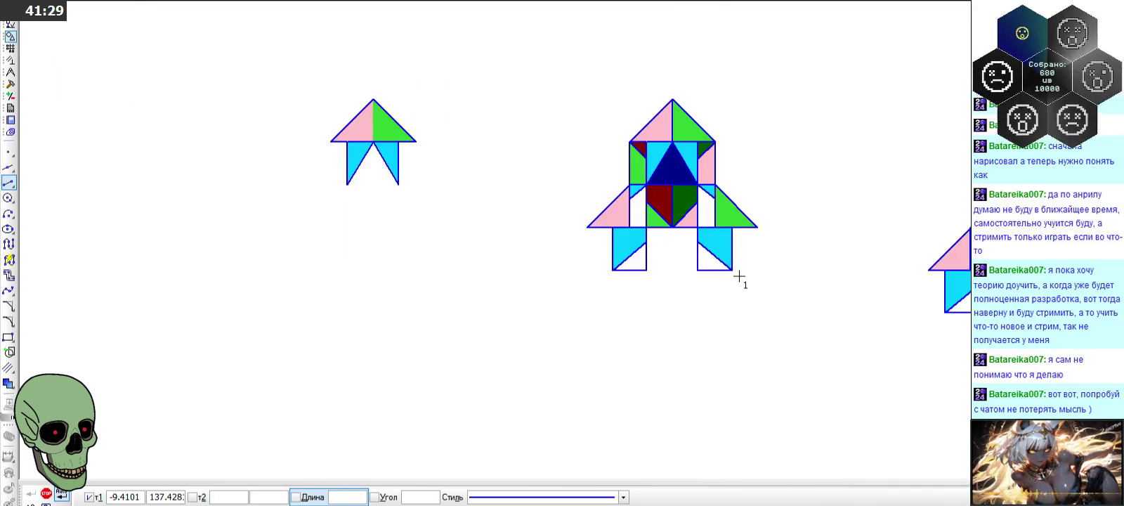
pyautogui.scroll(5, 318, 155)
# - Join the small figure's two lower tips with a horizontal base line
pyautogui.click(392, 247)
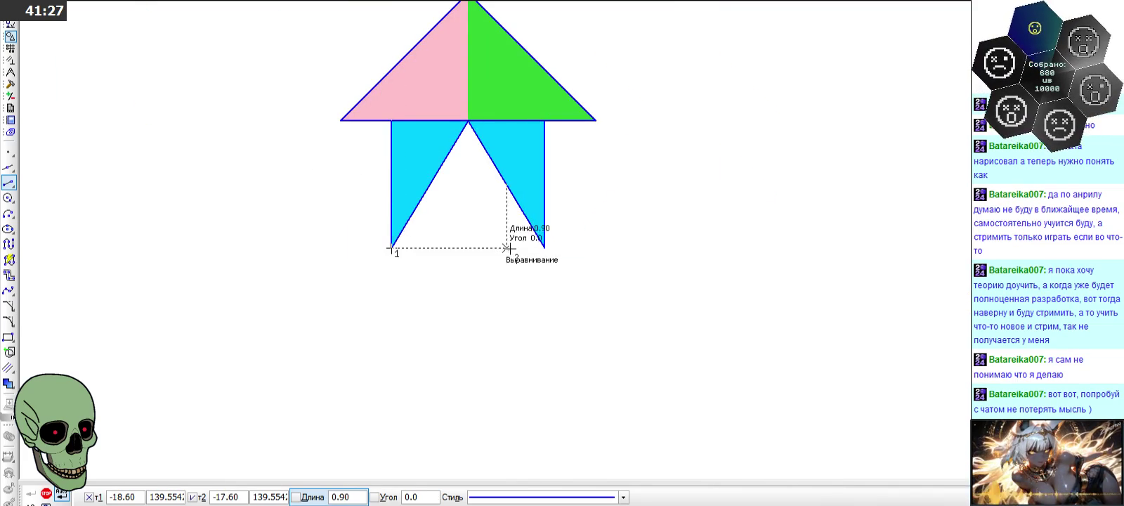
pyautogui.click(544, 247)
pyautogui.scroll(-5, 335, 207)
pyautogui.scroll(-2, 338, 224)
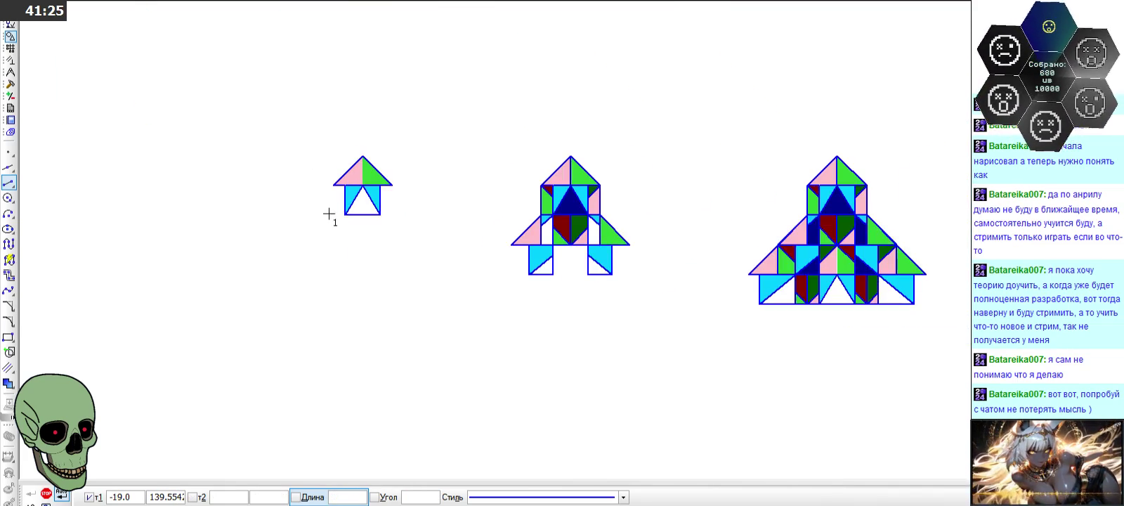
pyautogui.scroll(1, 604, 202)
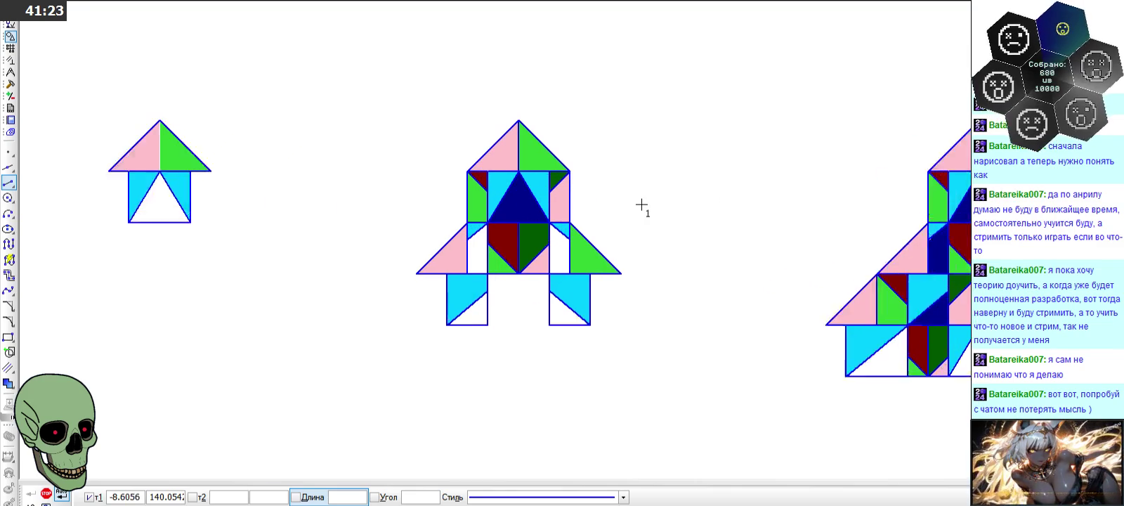
pyautogui.scroll(1, 593, 207)
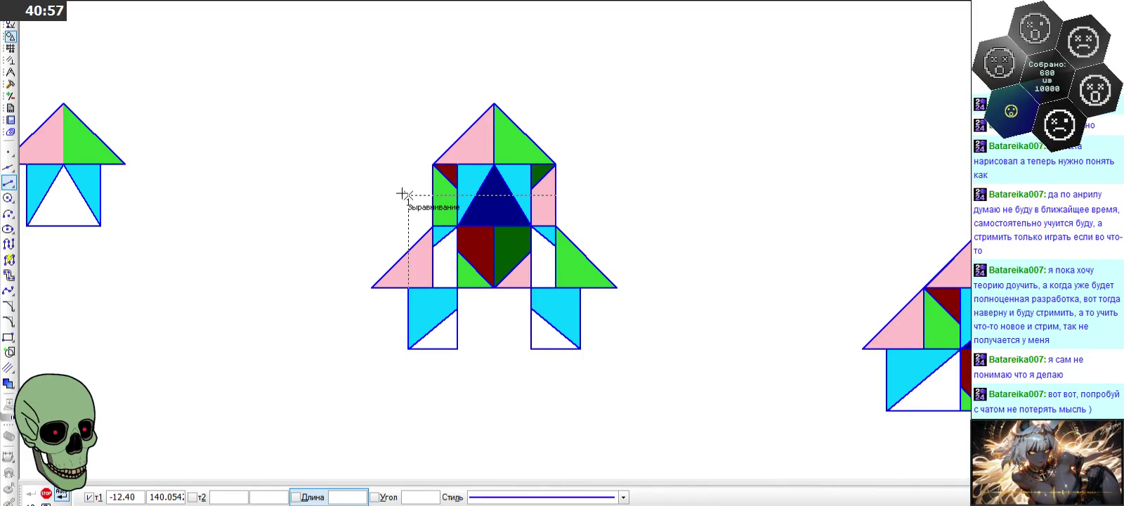
pyautogui.scroll(-5, 402, 194)
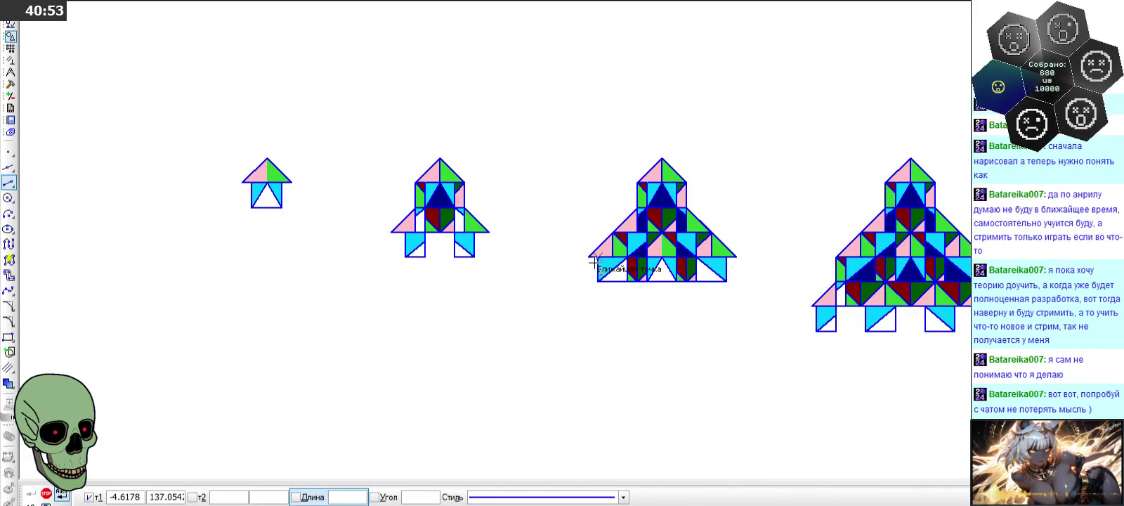
pyautogui.scroll(5, 625, 260)
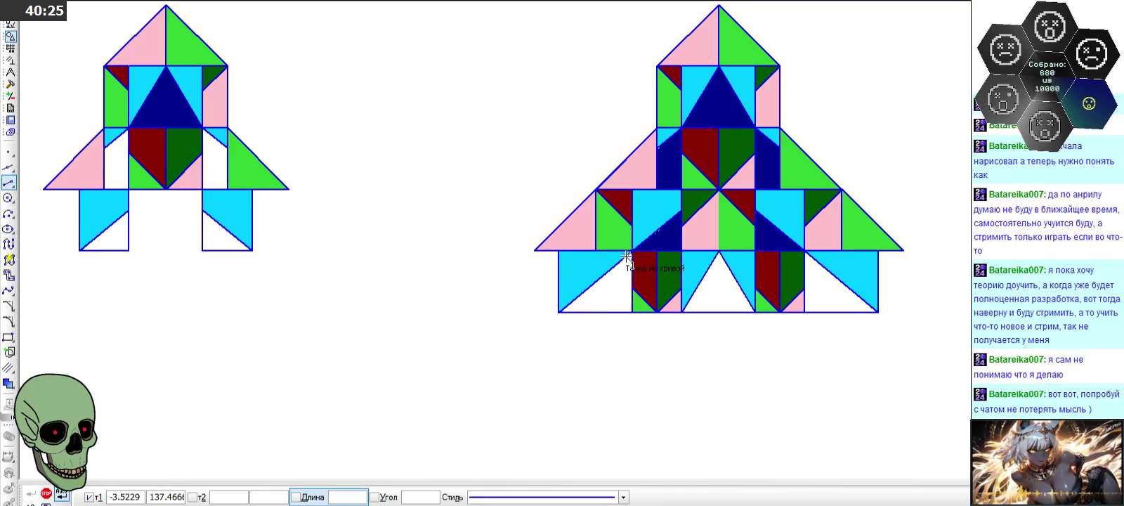
pyautogui.rightClick(406, 312)
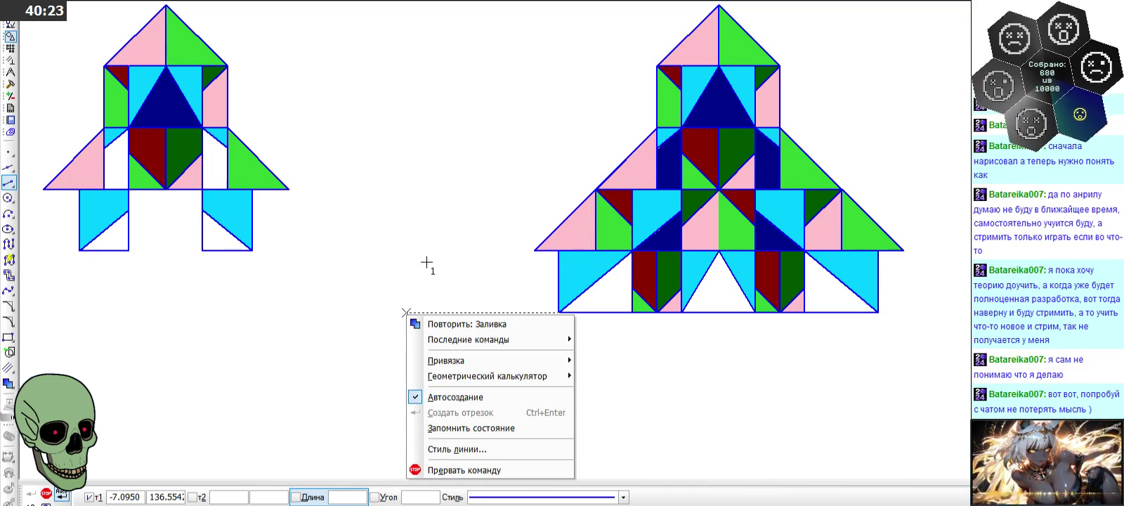
pyautogui.click(423, 261)
pyautogui.click(424, 261)
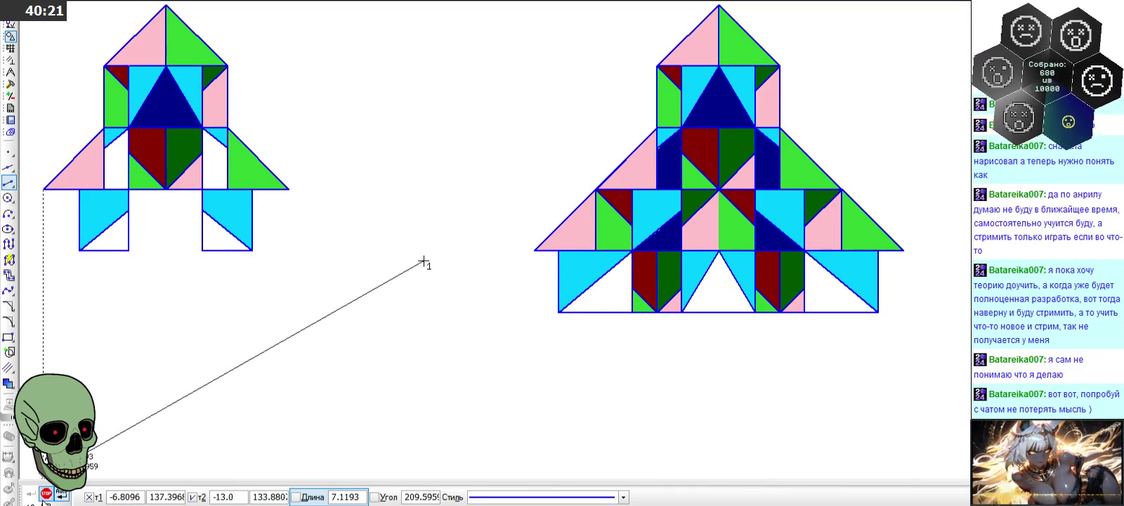
pyautogui.press('Escape')
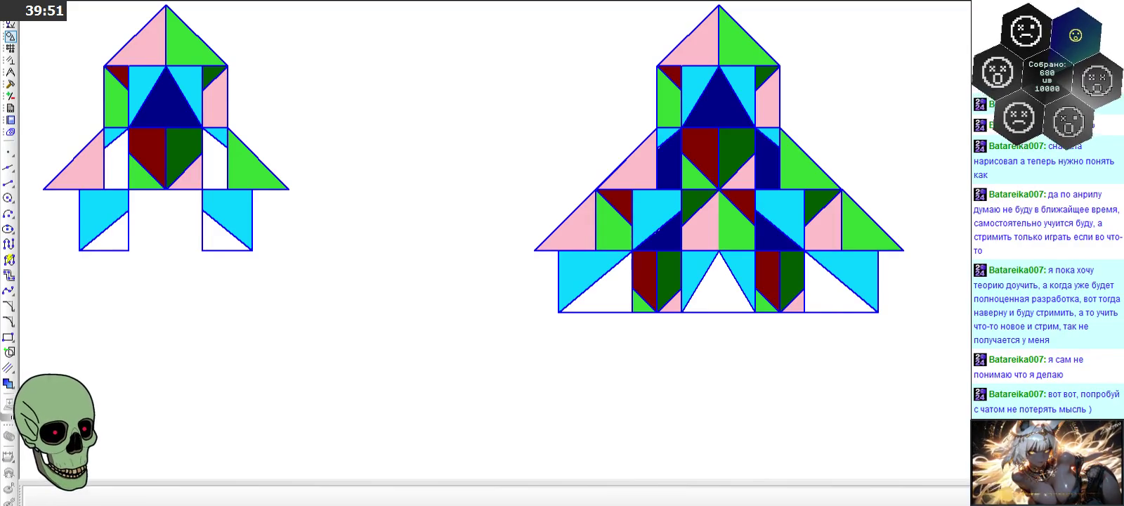
# - Draw a vertical segment from the third figure's central vertex to the white notch's apex
pyautogui.scroll(-5, 398, 203)
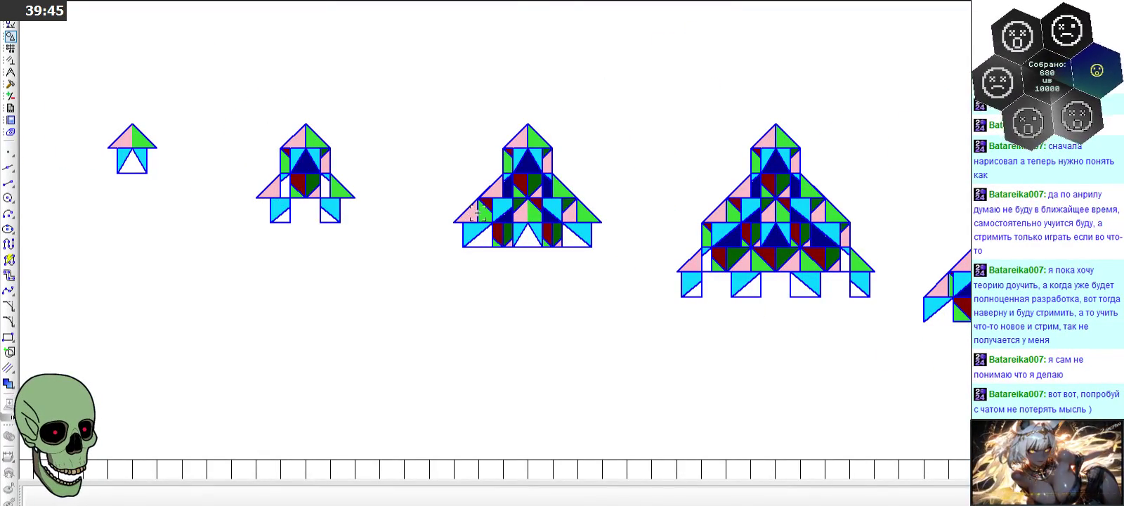
pyautogui.scroll(2, 475, 217)
pyautogui.scroll(2, 472, 216)
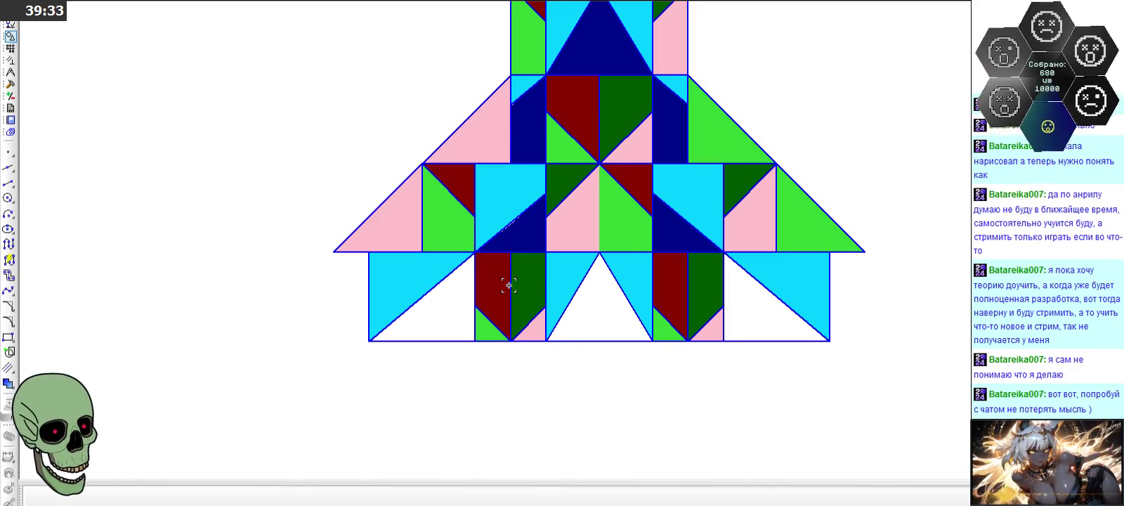
pyautogui.scroll(-1, 544, 266)
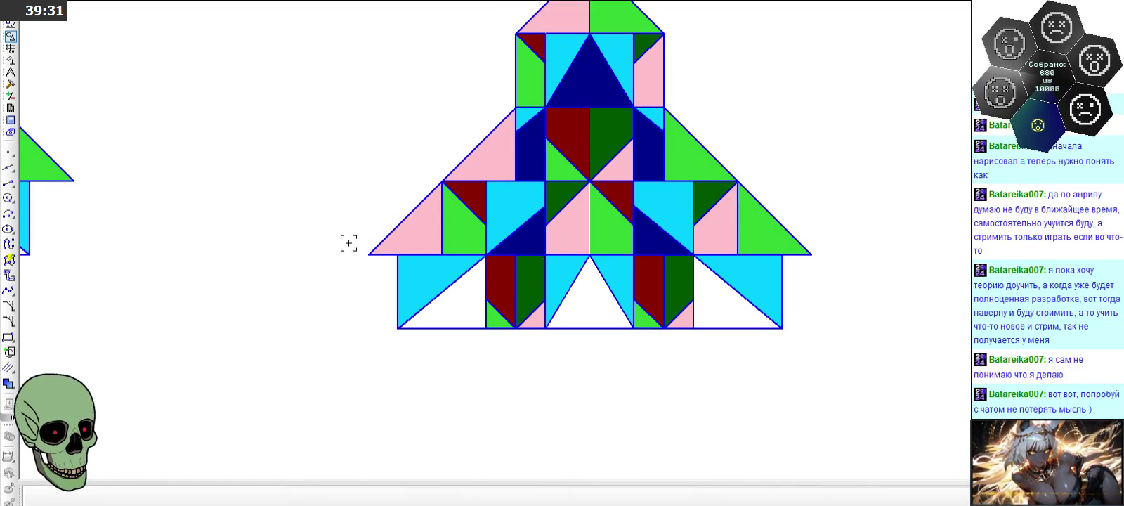
pyautogui.click(8, 184)
pyautogui.click(589, 181)
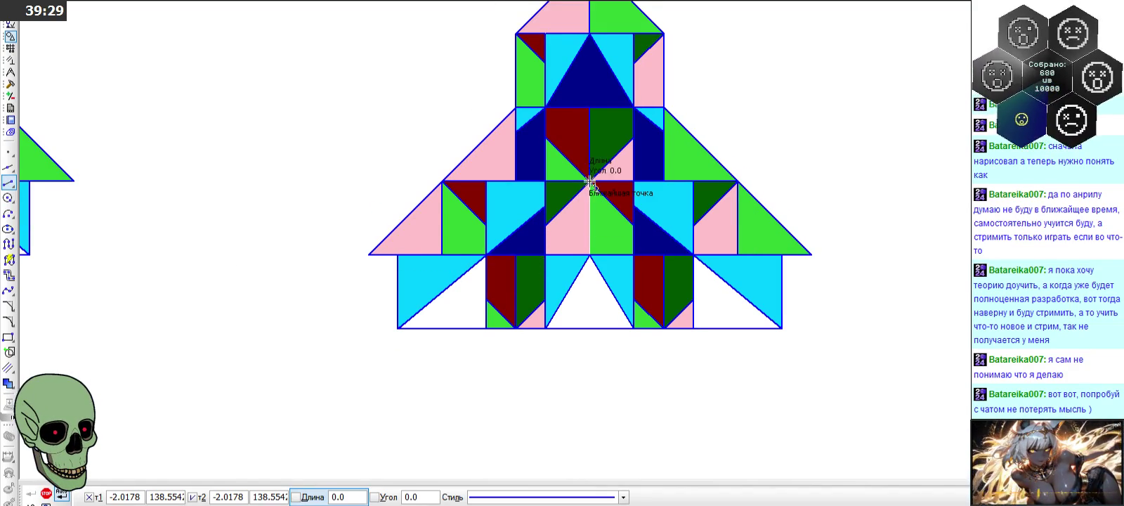
pyautogui.click(590, 254)
pyautogui.scroll(-1, 589, 284)
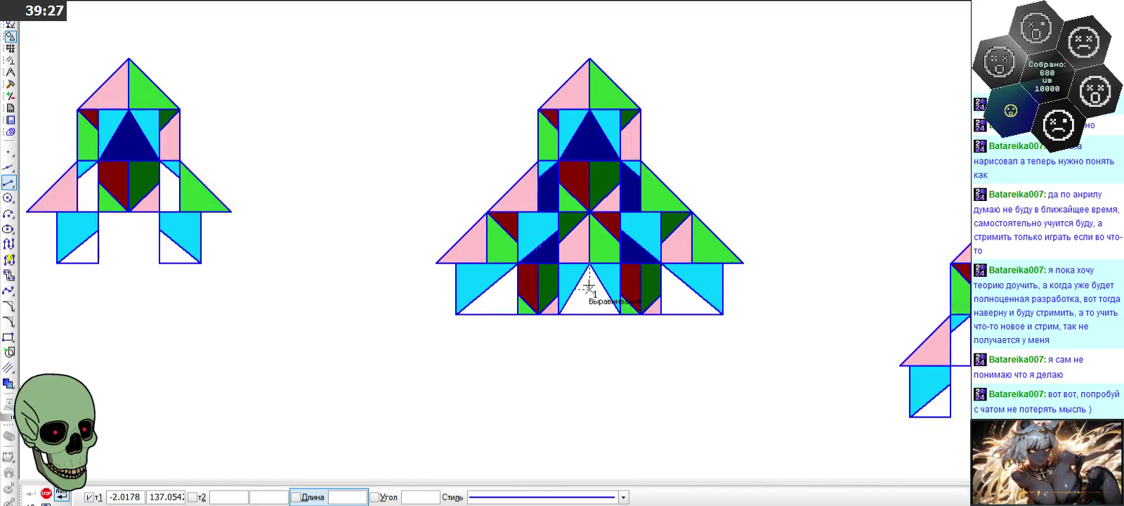
pyautogui.scroll(2, 589, 285)
pyautogui.scroll(-2, 588, 285)
pyautogui.scroll(1, 588, 284)
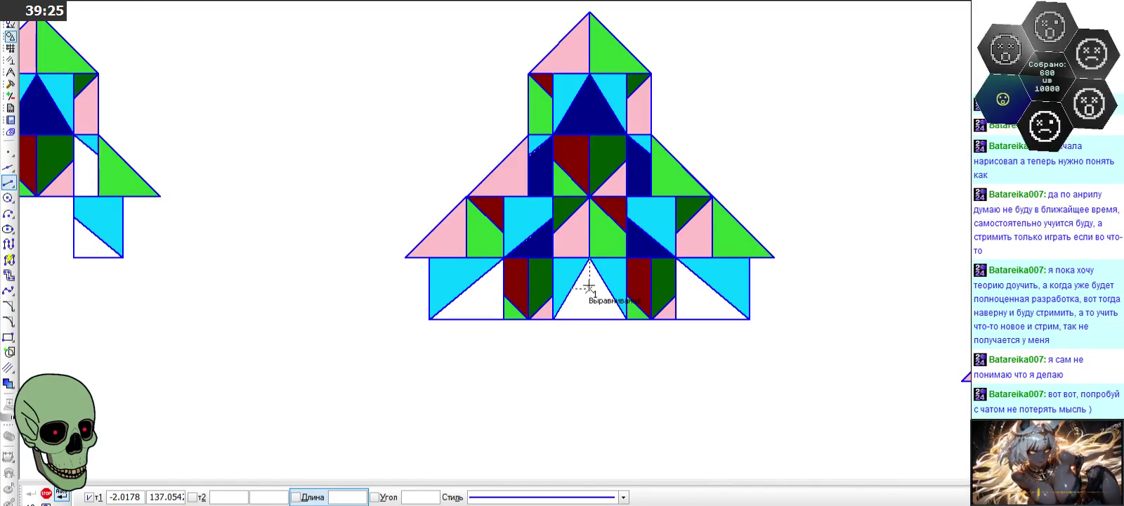
pyautogui.click(46, 493)
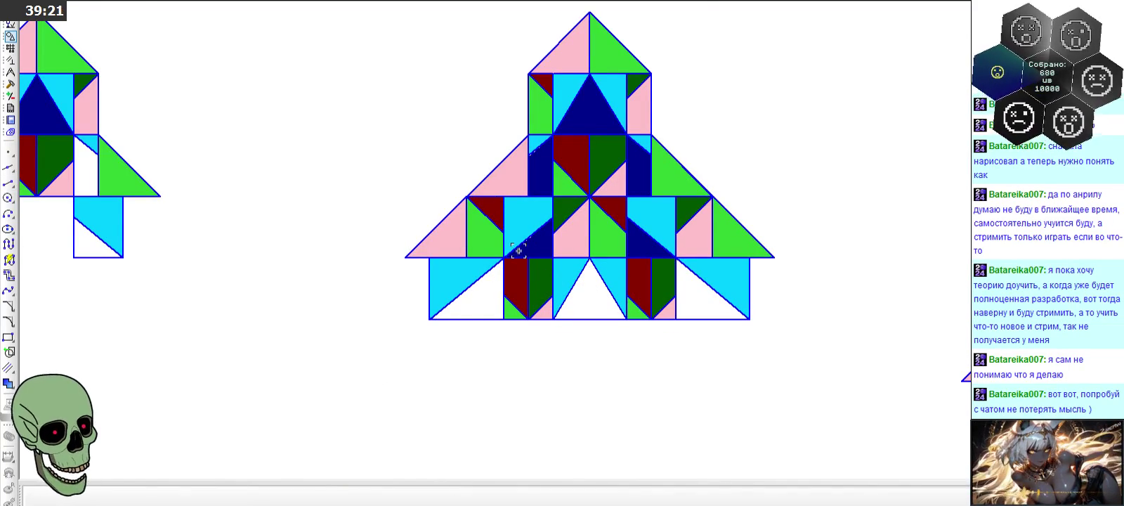
pyautogui.scroll(2, 527, 264)
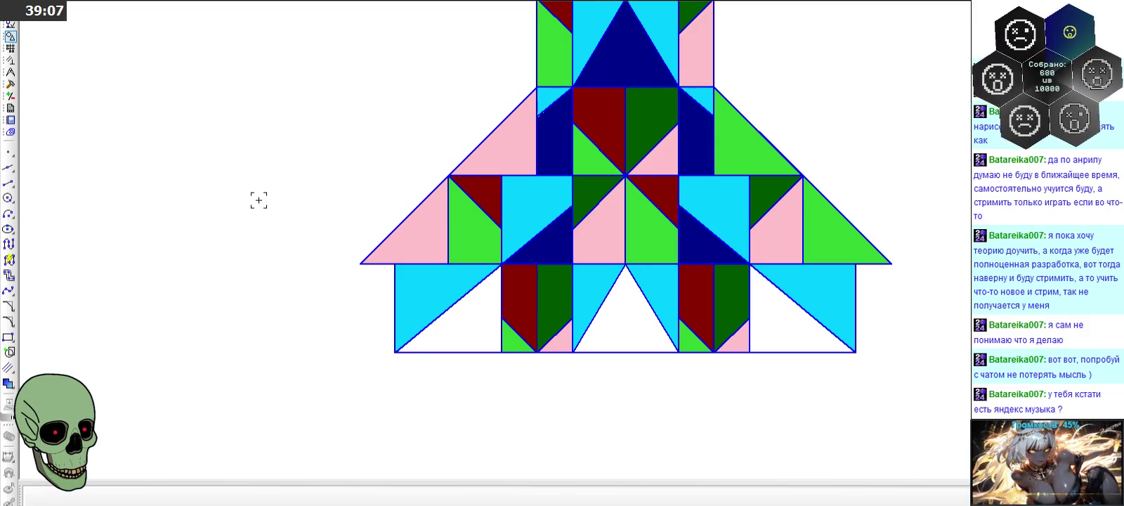
pyautogui.scroll(1, 258, 200)
pyautogui.scroll(-2, 259, 200)
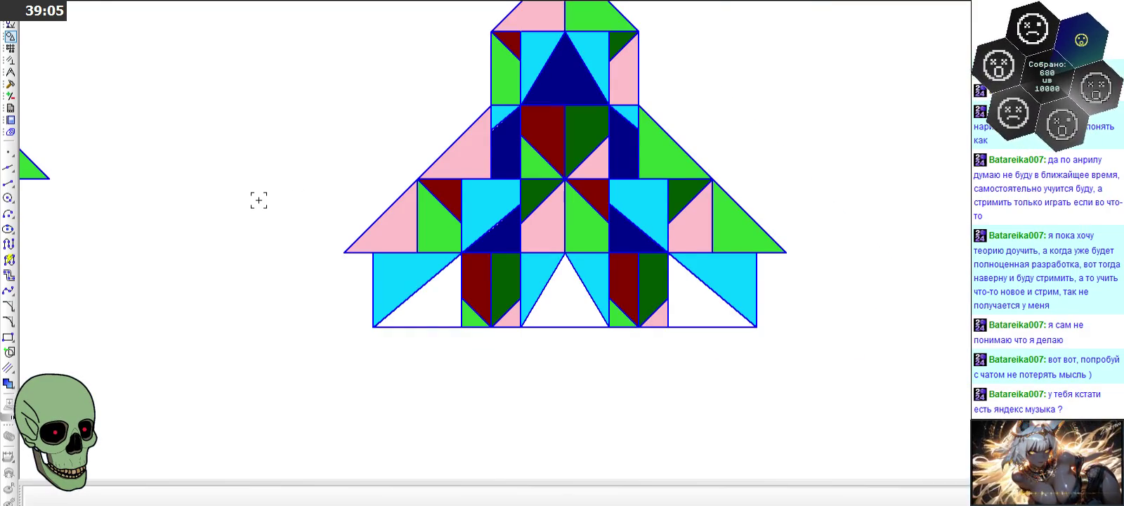
pyautogui.scroll(-1, 259, 200)
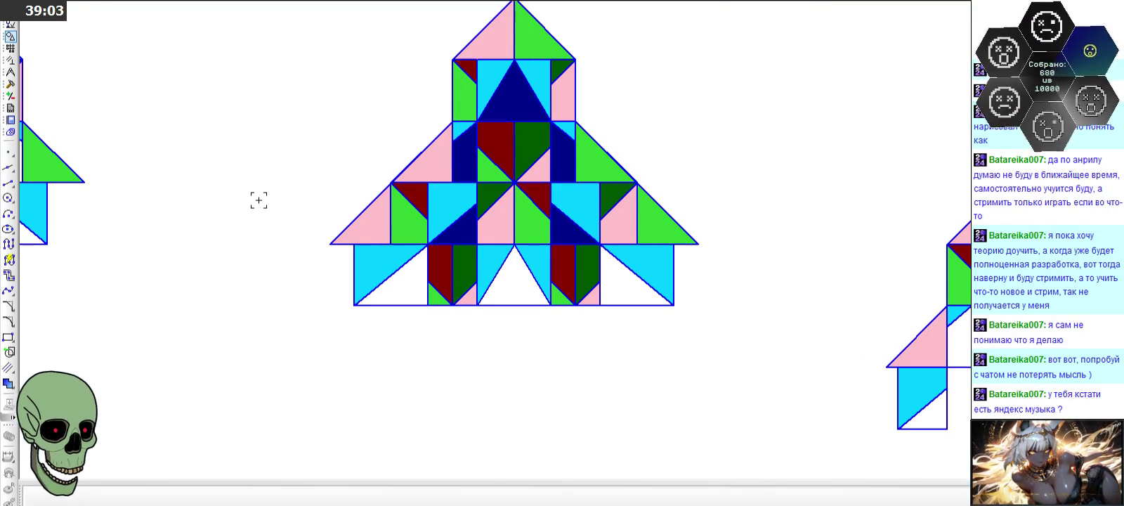
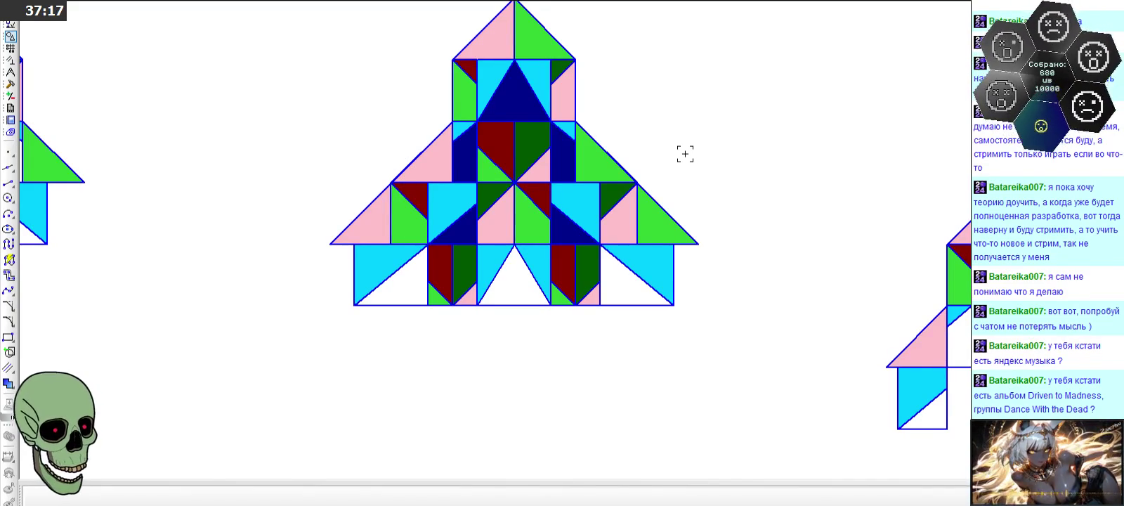
# - Zoom out on the CorelDRAW canvas to set the rocket drawing aside
pyautogui.scroll(-3, 757, 211)
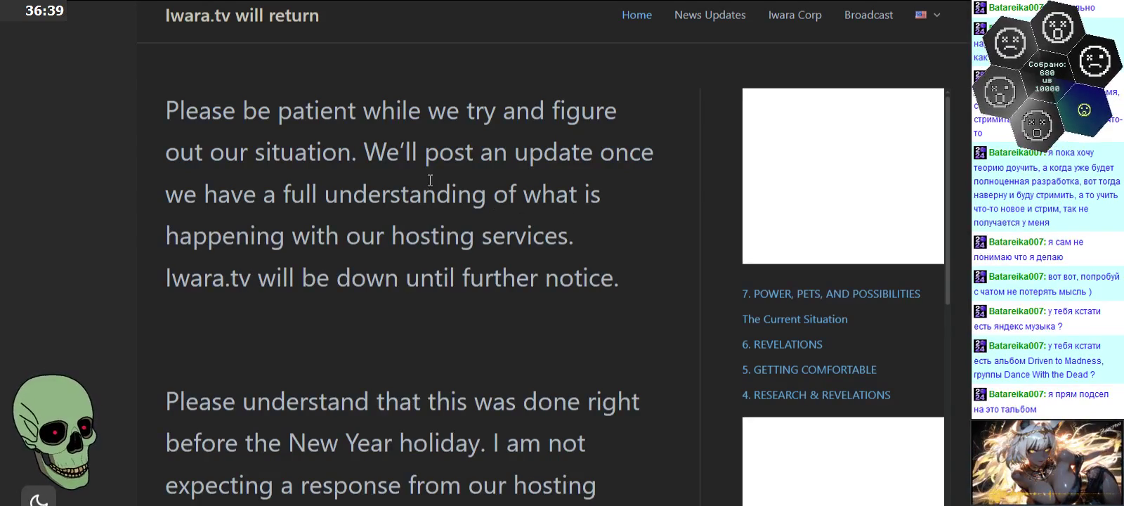
# - Translate the Iwara.tv announcement page into Russian (Перевести на русский)
pyautogui.scroll(-1, 627, 223)
pyautogui.scroll(-1, 627, 223)
pyautogui.scroll(1, 627, 218)
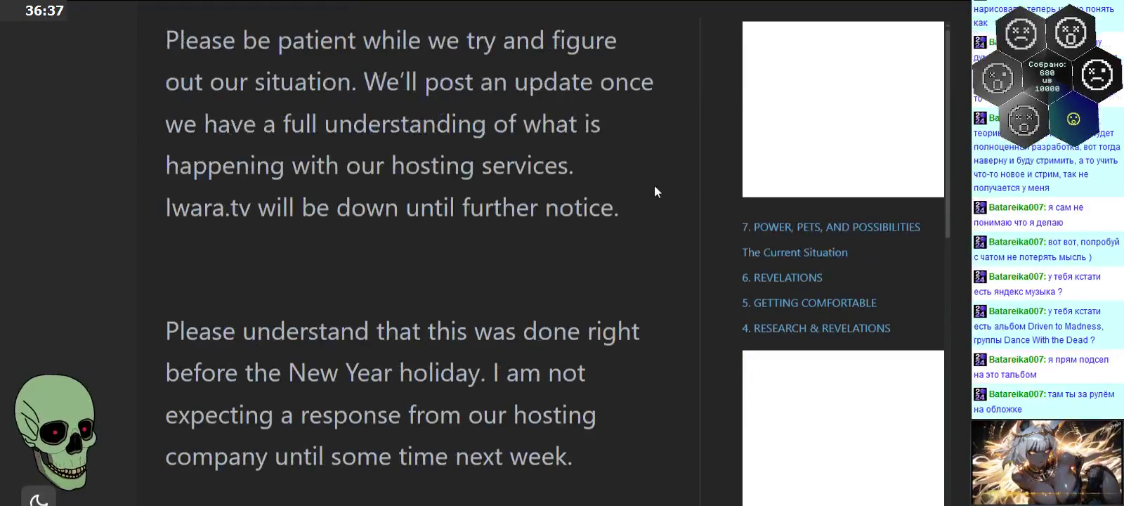
pyautogui.rightClick(661, 243)
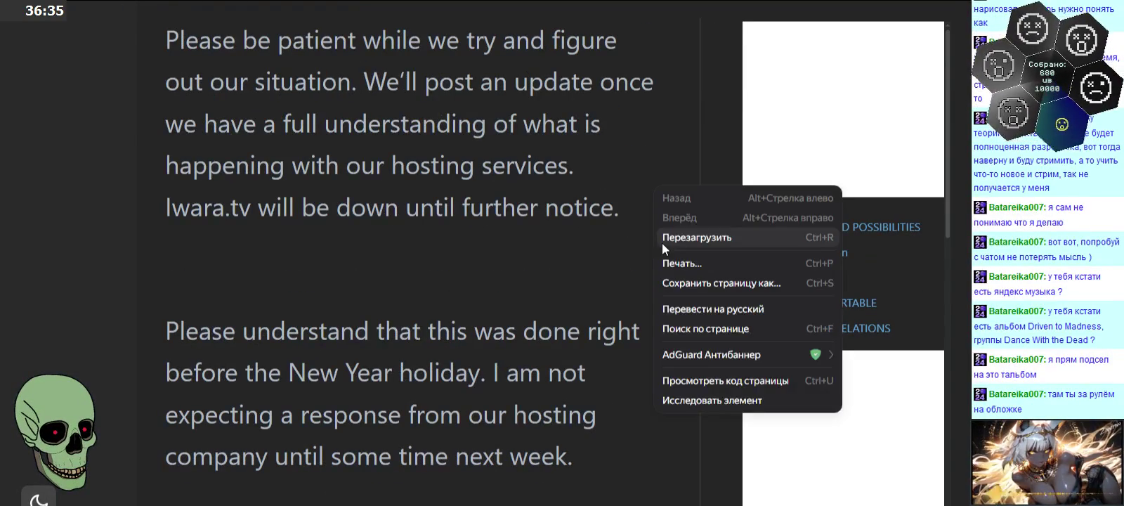
pyautogui.click(671, 311)
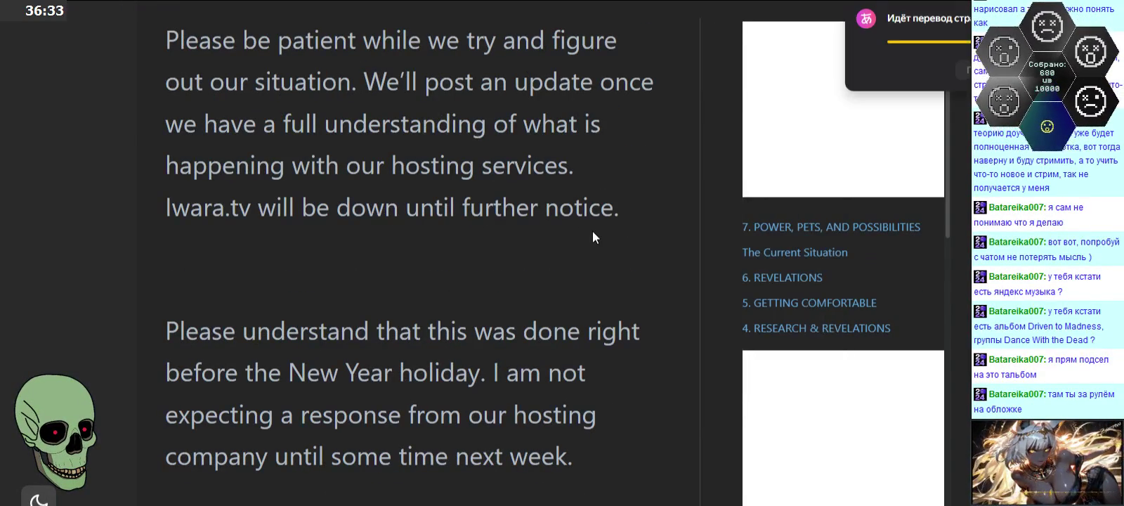
# - Scroll through the translated page and open the Текущая ситуация article
pyautogui.scroll(1, 611, 235)
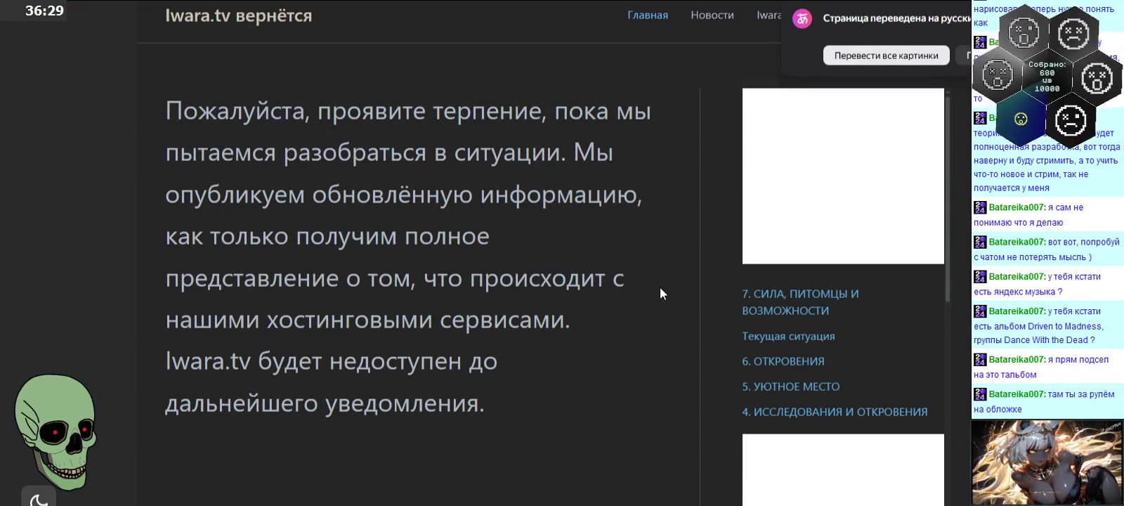
pyautogui.scroll(-4, 626, 324)
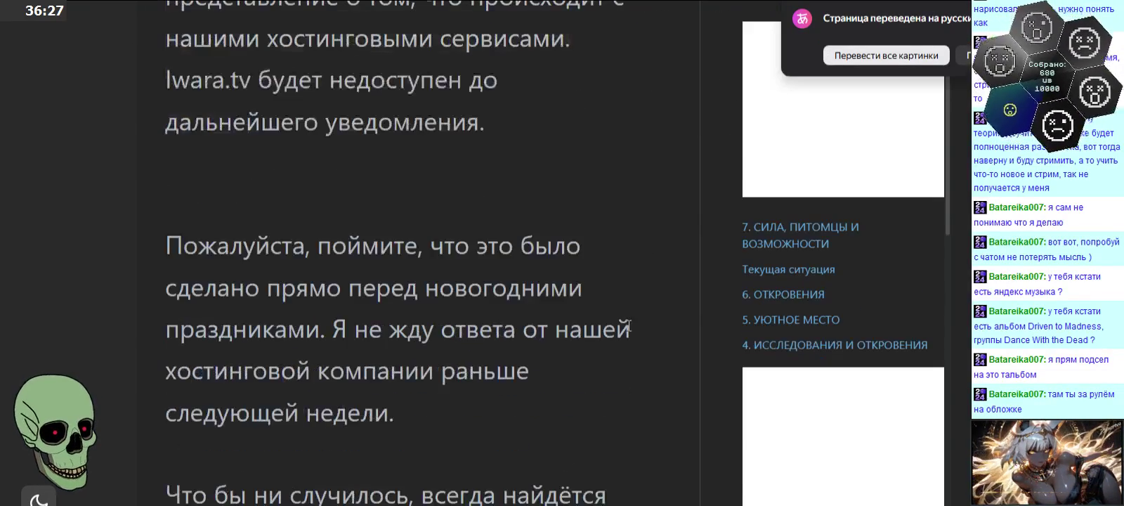
pyautogui.scroll(-2, 665, 319)
pyautogui.scroll(-1, 676, 327)
pyautogui.scroll(-2, 677, 329)
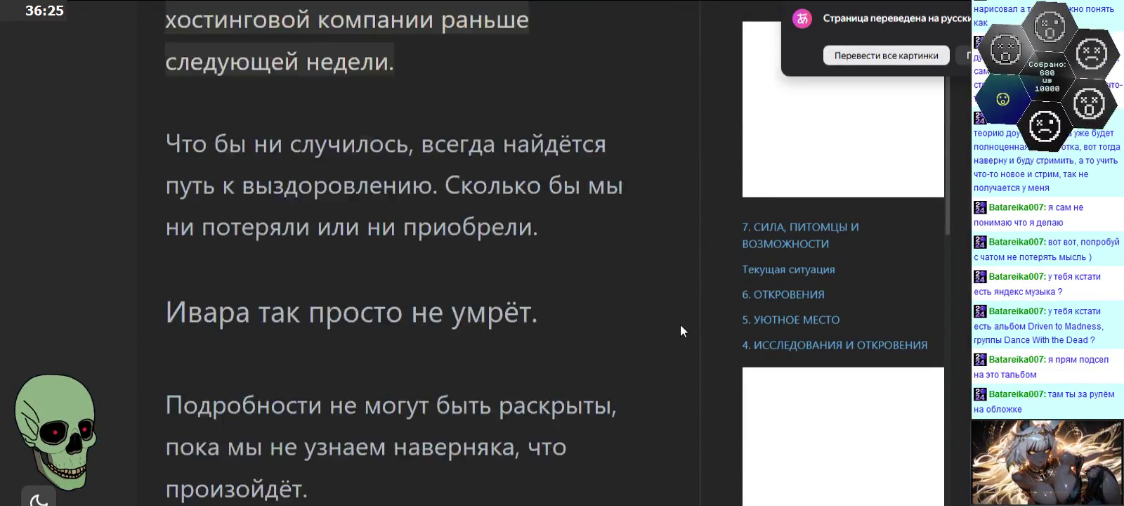
pyautogui.scroll(-2, 681, 330)
pyautogui.scroll(-2, 680, 324)
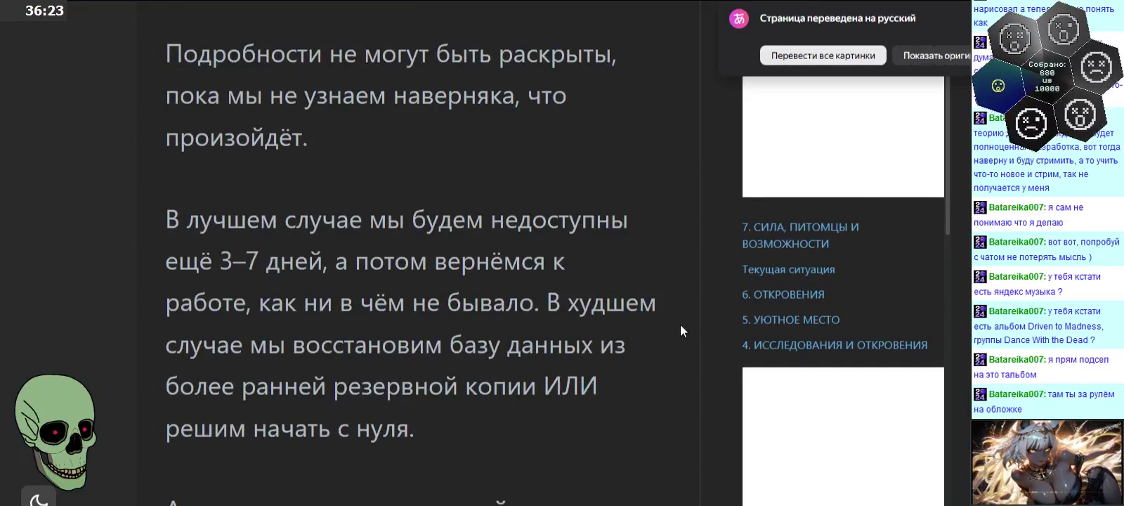
pyautogui.scroll(-3, 680, 324)
pyautogui.scroll(-2, 680, 324)
pyautogui.scroll(-3, 679, 322)
pyautogui.scroll(3, 680, 323)
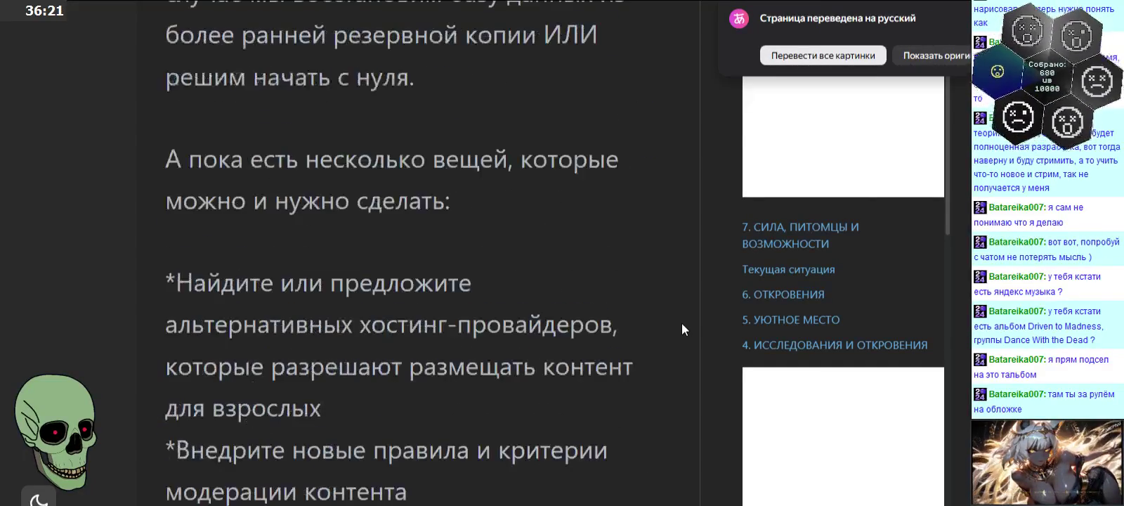
pyautogui.click(766, 274)
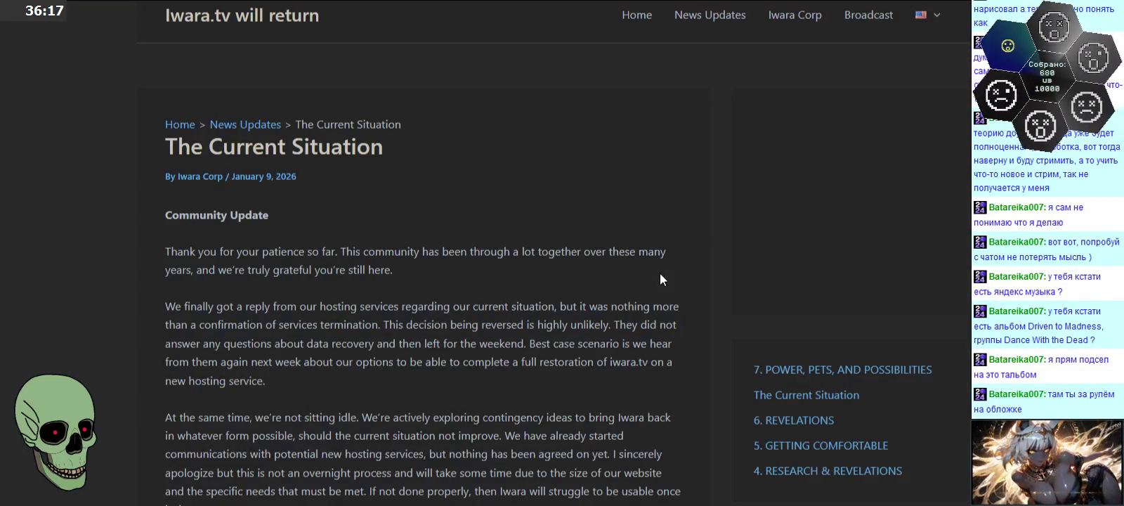
# - Translate The Current Situation article into Russian
pyautogui.rightClick(607, 203)
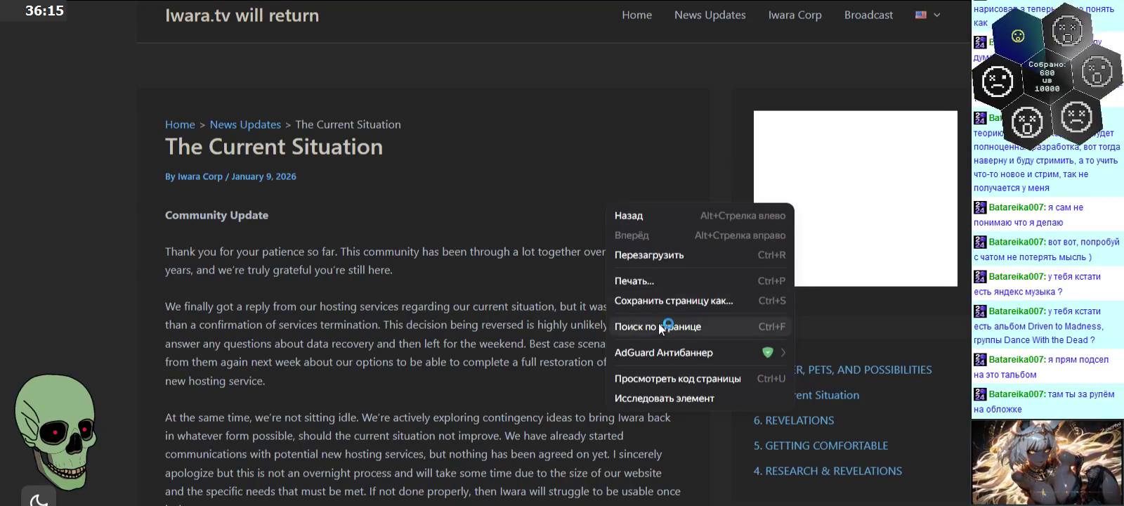
pyautogui.rightClick(551, 205)
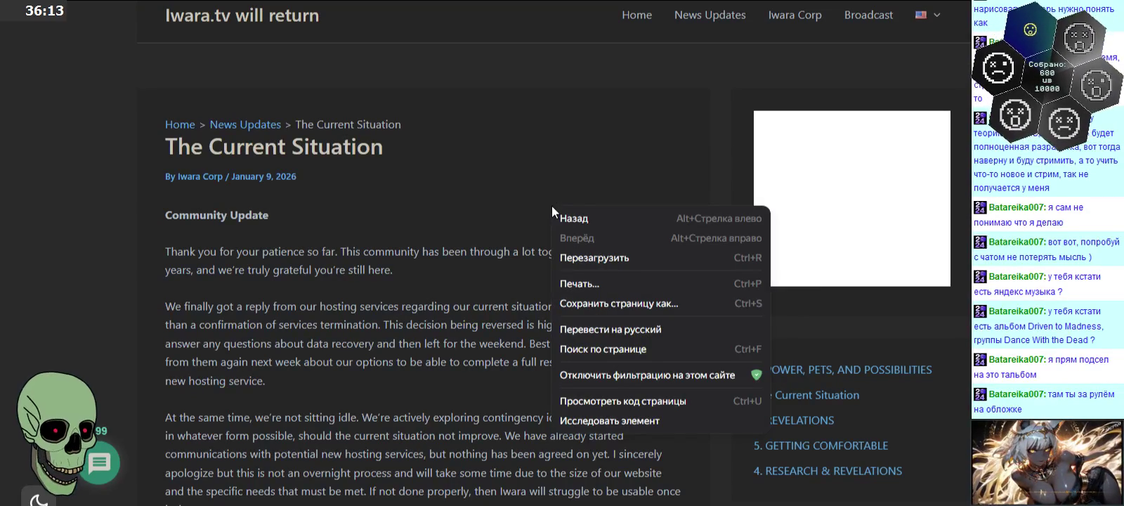
pyautogui.click(583, 330)
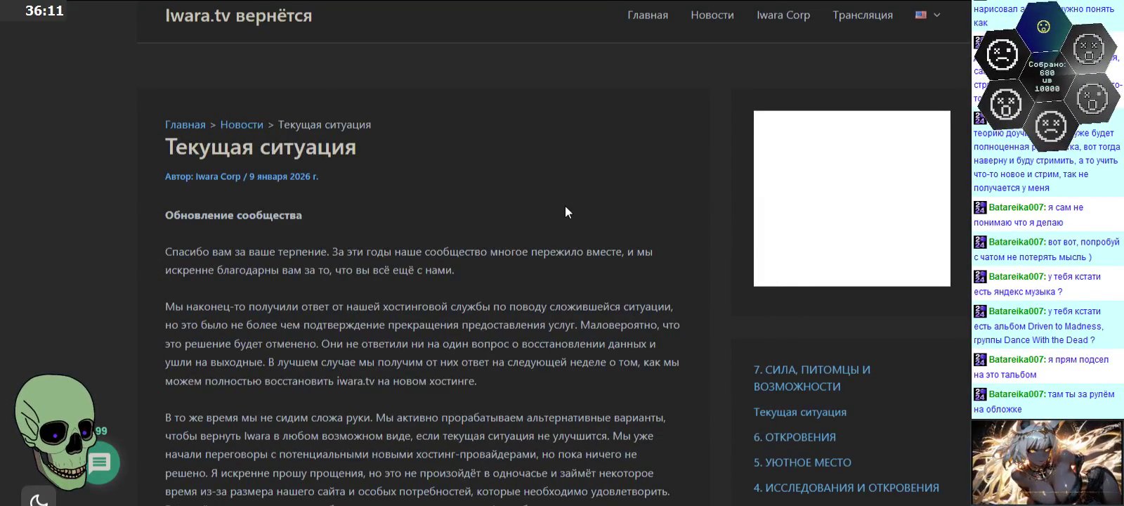
pyautogui.scroll(-1, 562, 209)
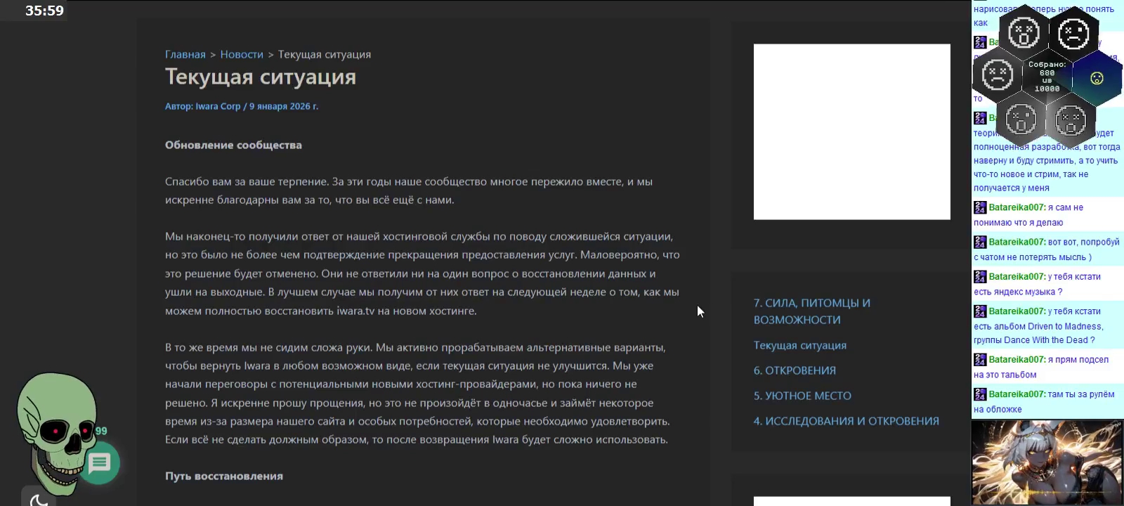
# - Read through the translated article, briefly selecting then deselecting the backup-access paragraph
pyautogui.scroll(-2, 697, 306)
pyautogui.scroll(-3, 697, 307)
pyautogui.scroll(-2, 697, 310)
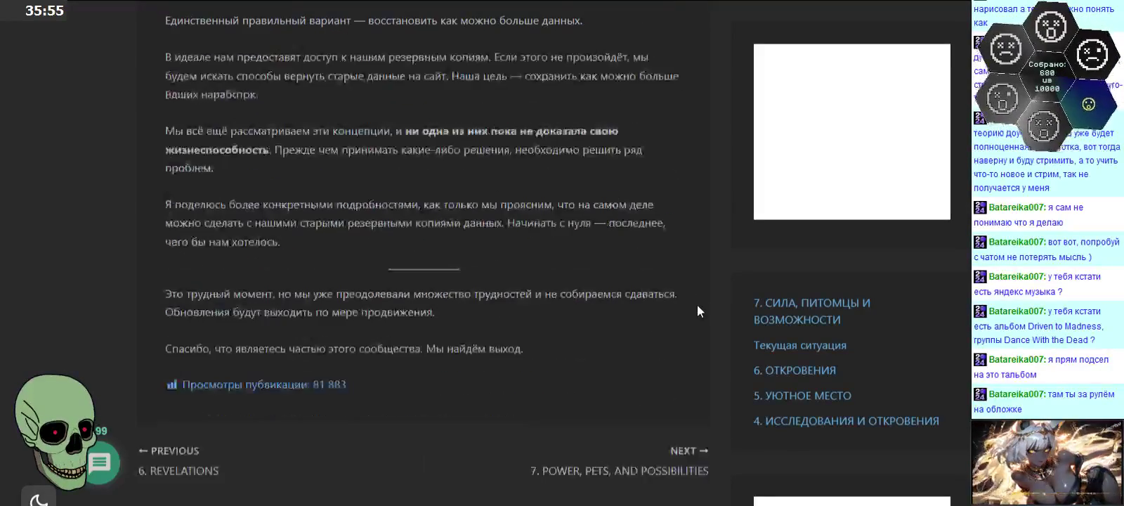
pyautogui.scroll(2, 697, 310)
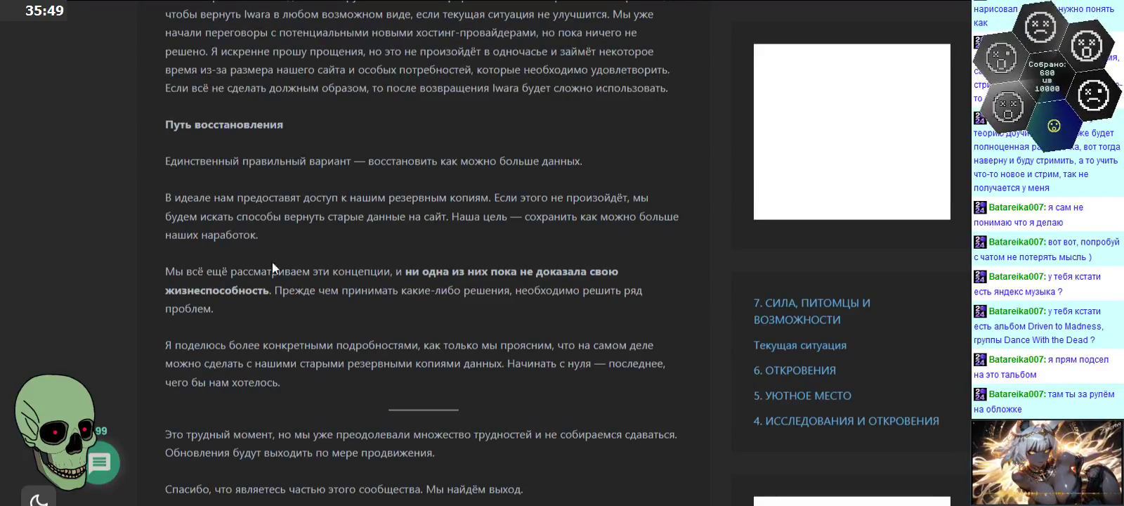
pyautogui.moveTo(161, 199); pyautogui.dragTo(430, 246)
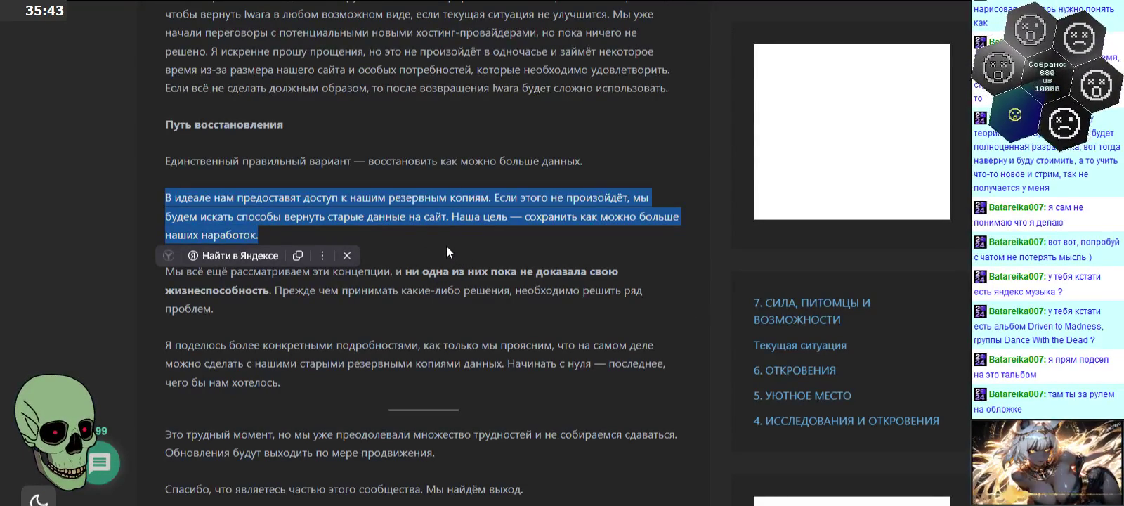
pyautogui.click(446, 246)
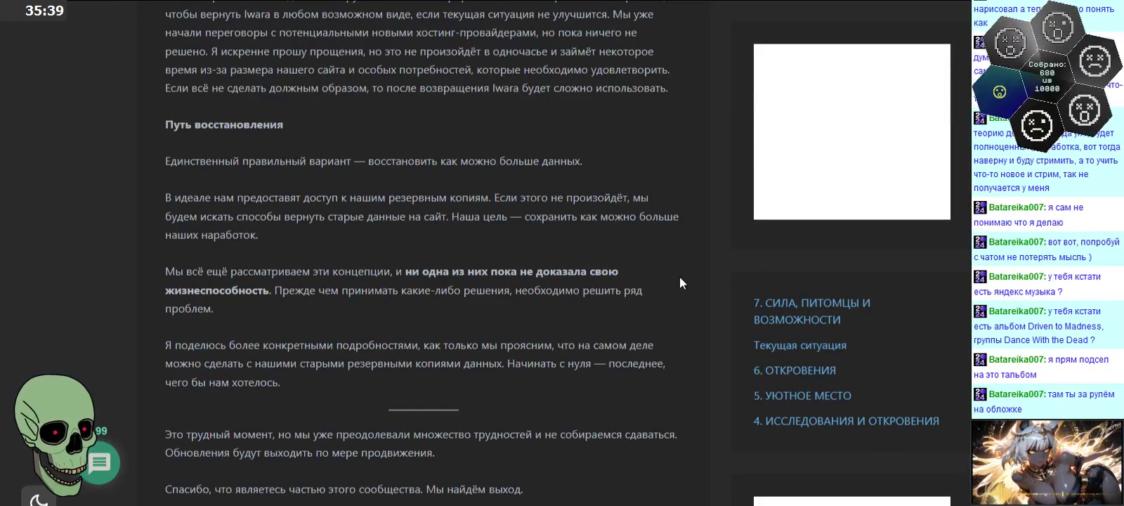
pyautogui.scroll(3, 679, 278)
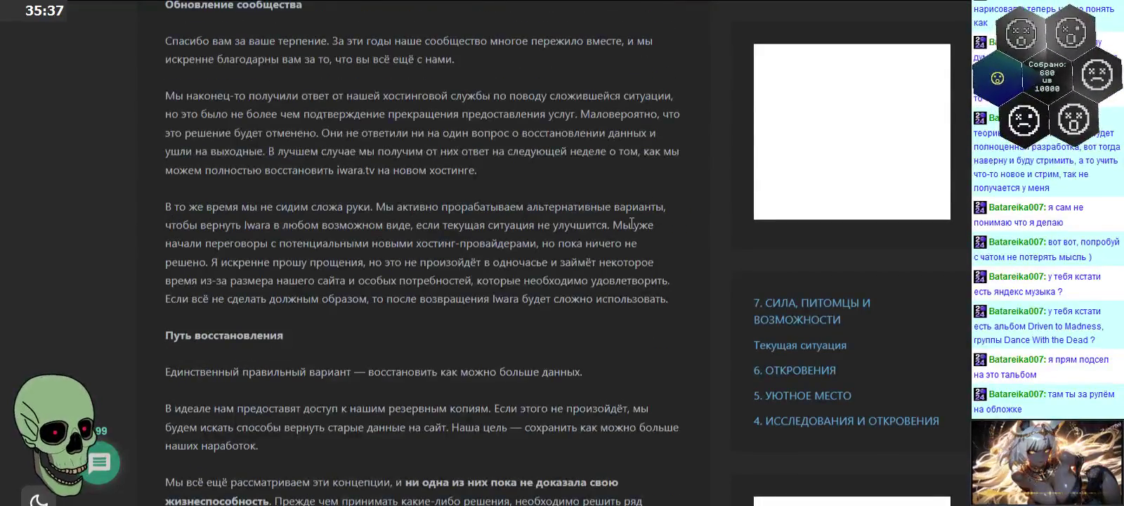
pyautogui.scroll(1, 632, 223)
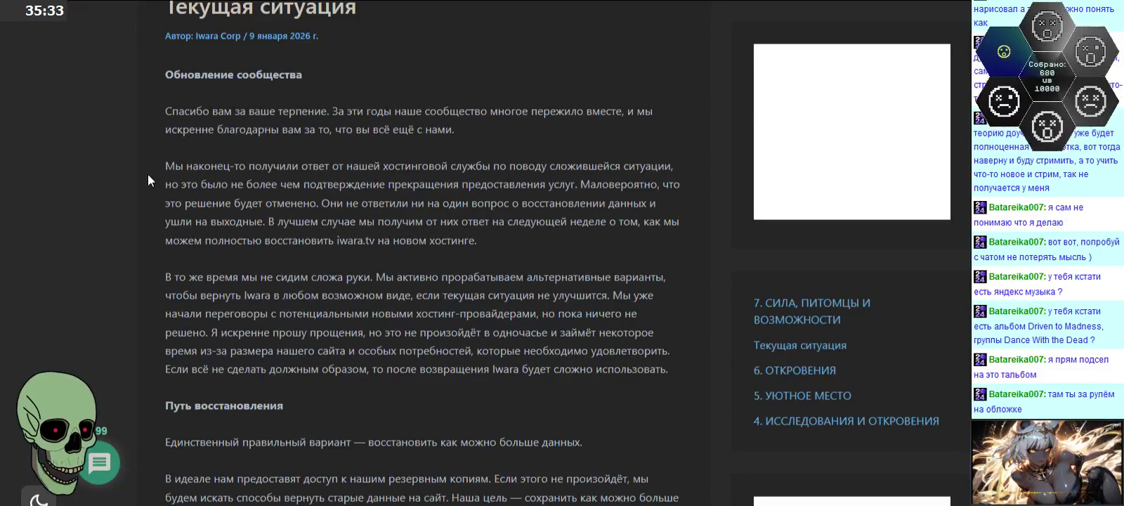
pyautogui.scroll(1, 147, 180)
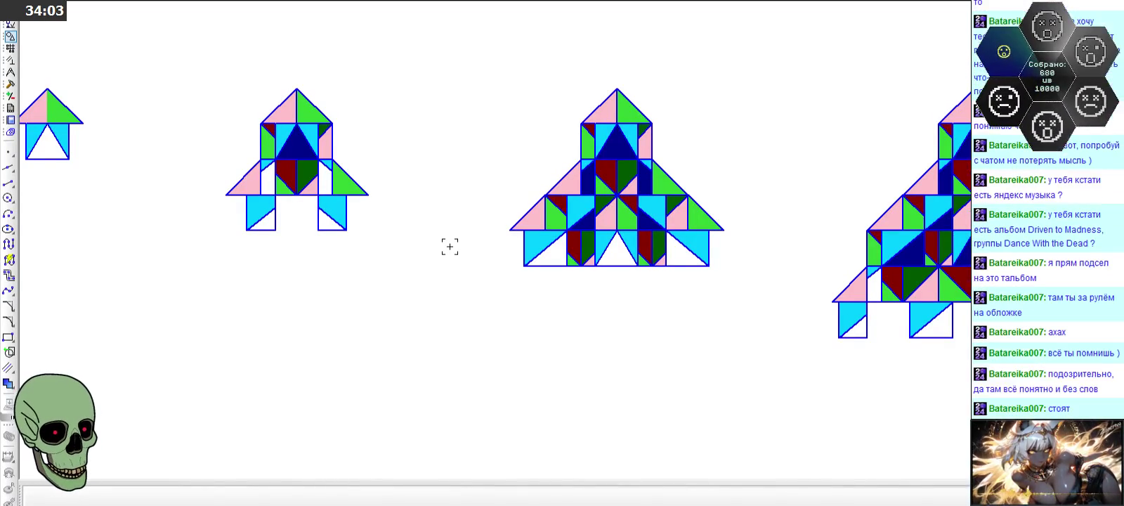
pyautogui.scroll(-2, 450, 246)
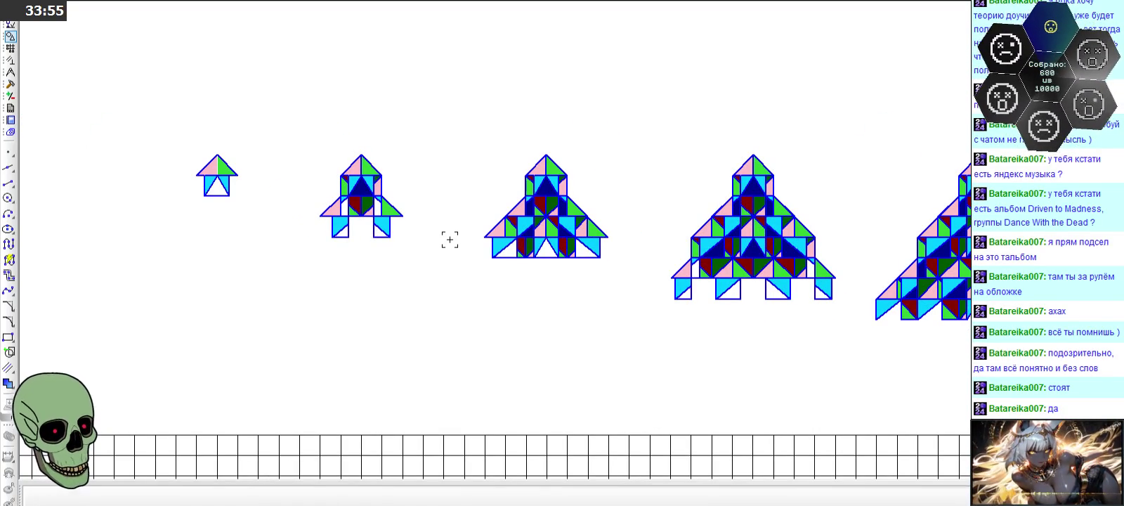
pyautogui.scroll(-2, 434, 223)
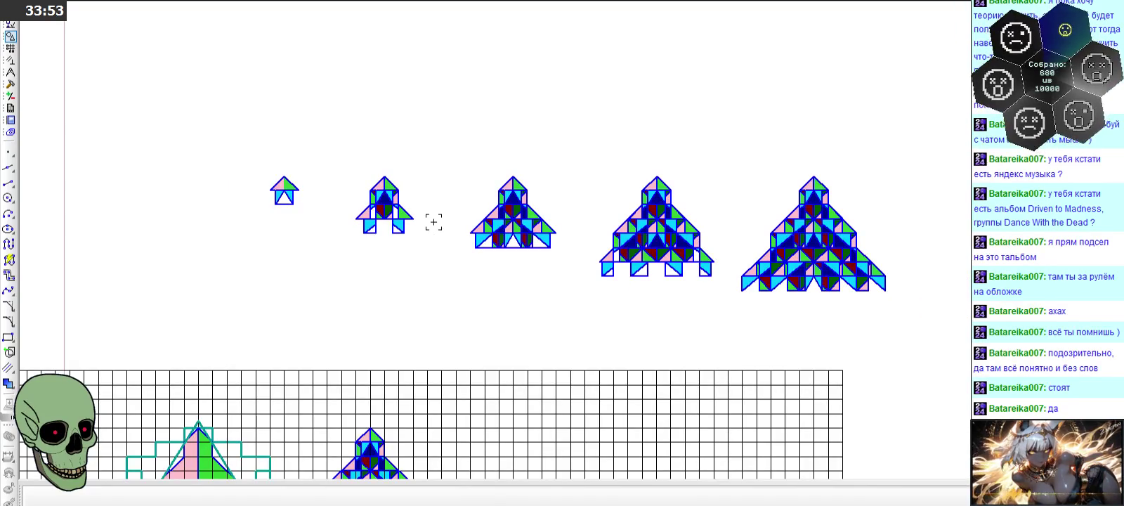
pyautogui.scroll(-2, 433, 222)
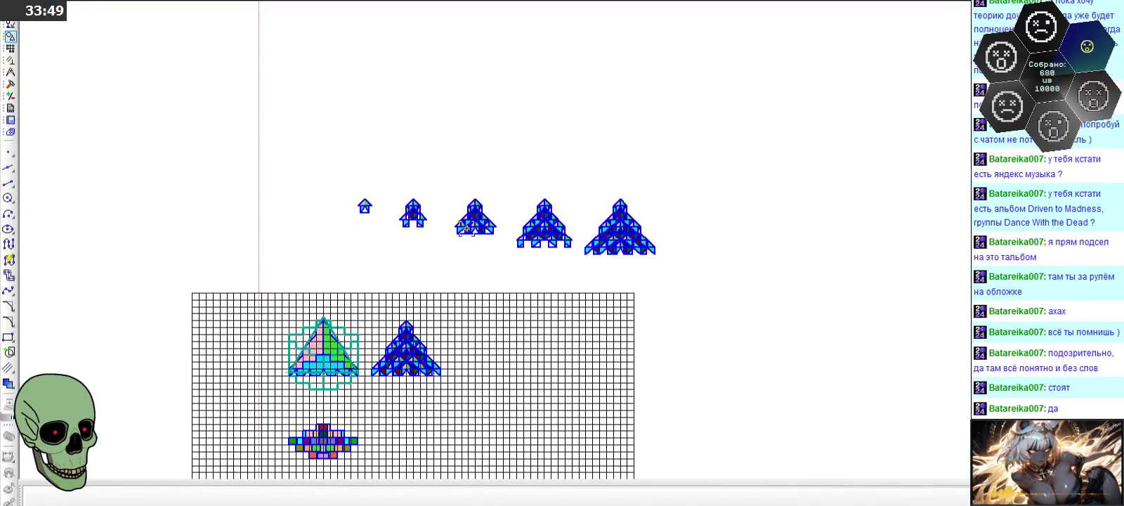
pyautogui.scroll(2, 466, 229)
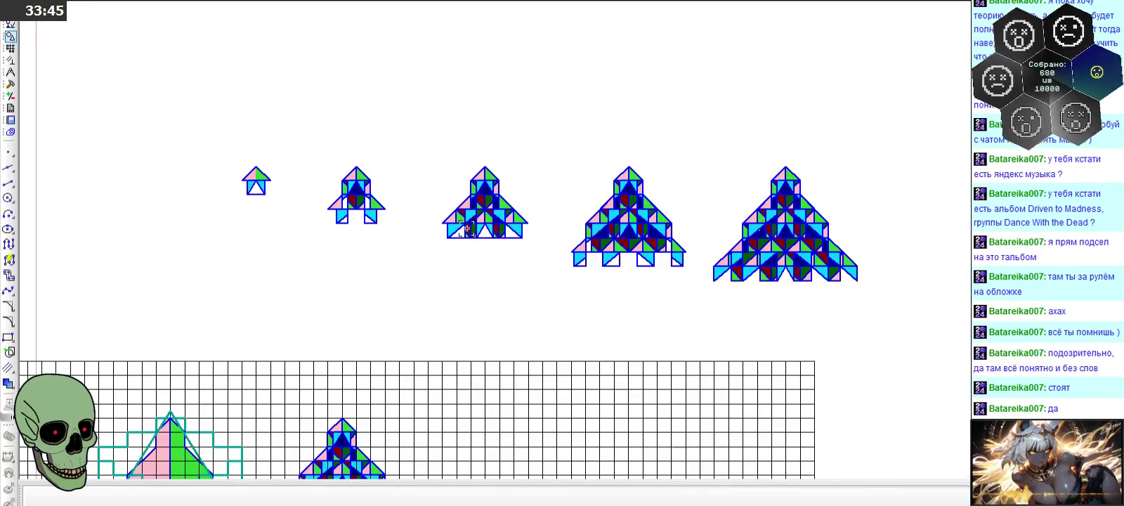
pyautogui.scroll(-2, 513, 239)
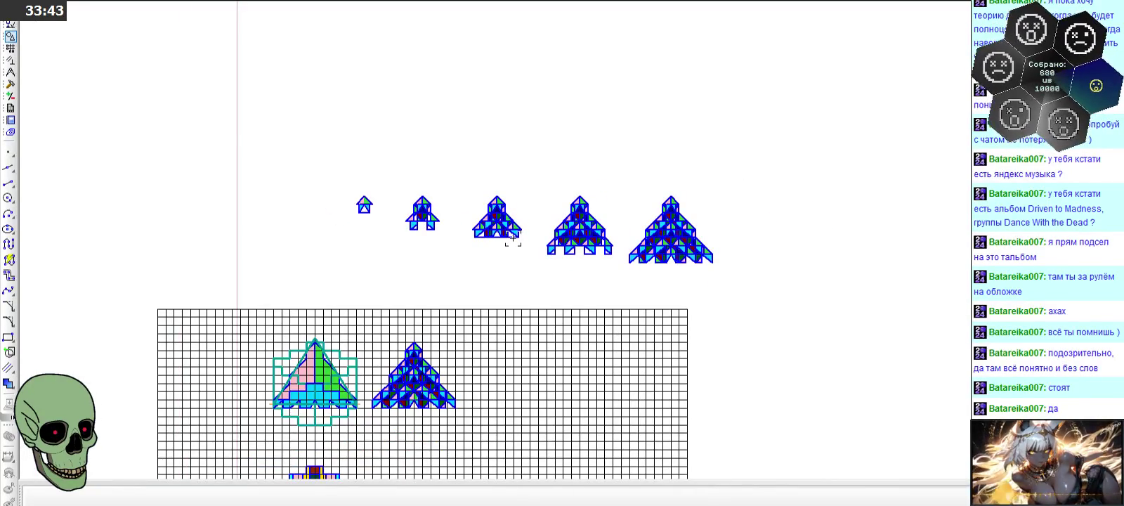
pyautogui.scroll(1, 499, 223)
pyautogui.scroll(1, 496, 222)
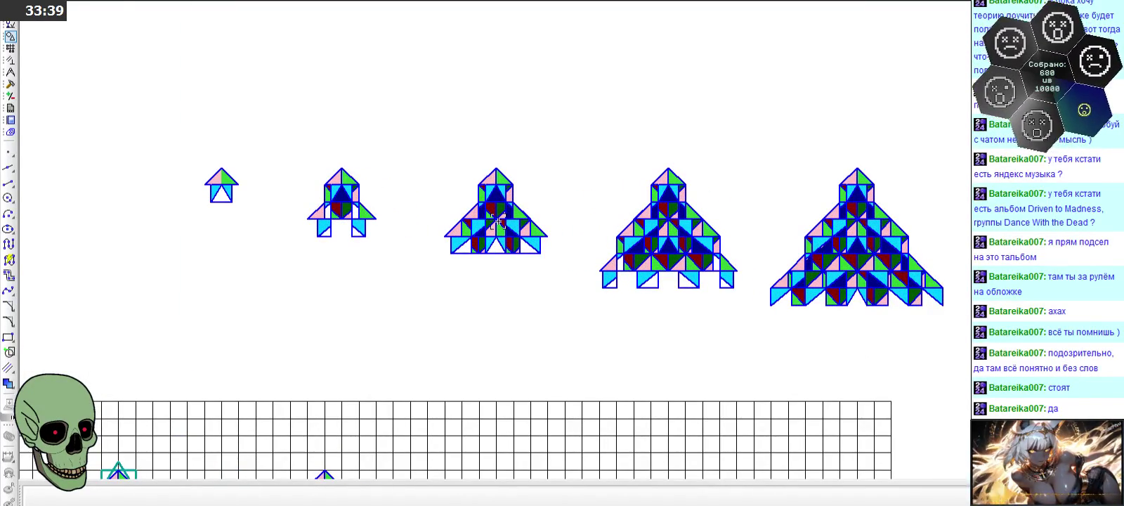
pyautogui.scroll(-3, 443, 221)
pyautogui.scroll(2, 757, 256)
pyautogui.scroll(1, 758, 256)
pyautogui.scroll(2, 752, 255)
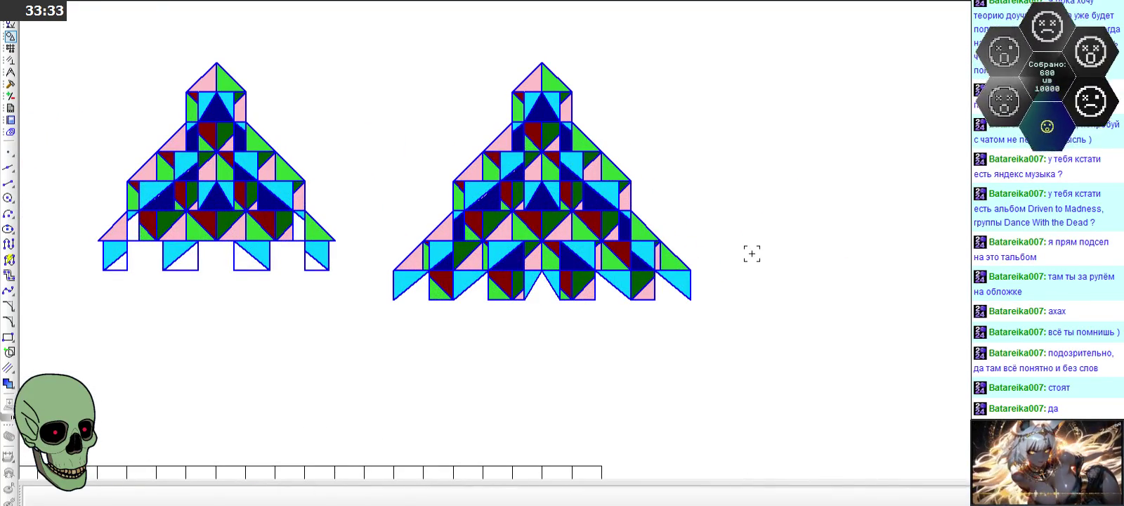
pyautogui.scroll(-1, 752, 253)
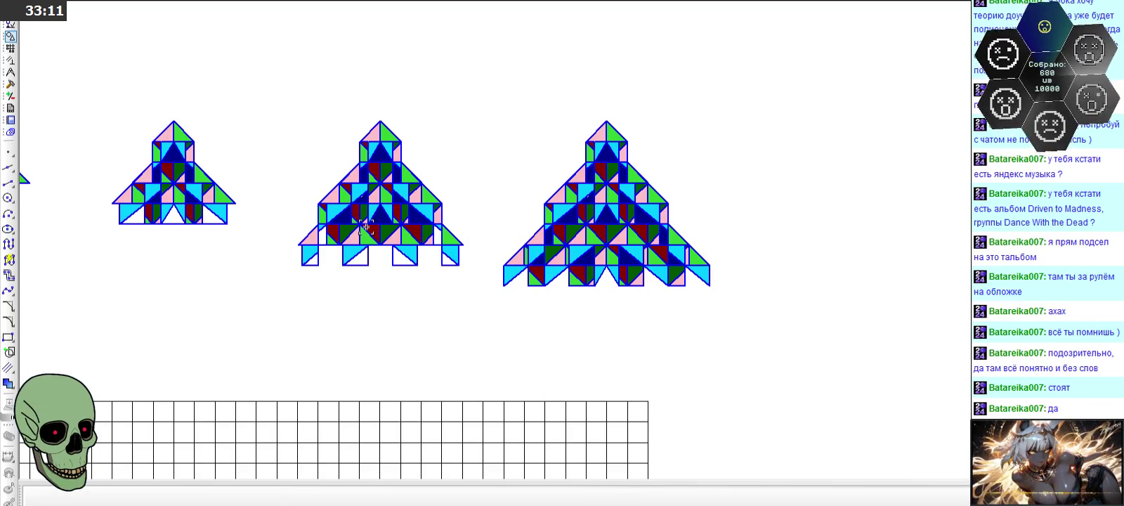
pyautogui.scroll(2, 524, 250)
pyautogui.scroll(2, 524, 250)
pyautogui.scroll(2, 503, 244)
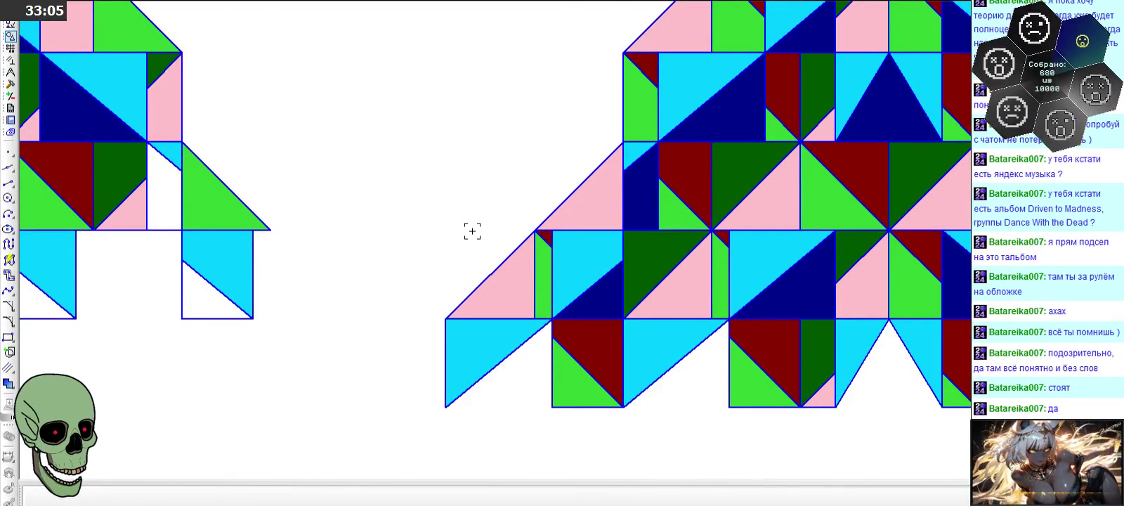
pyautogui.scroll(-1, 472, 231)
pyautogui.scroll(-1, 471, 231)
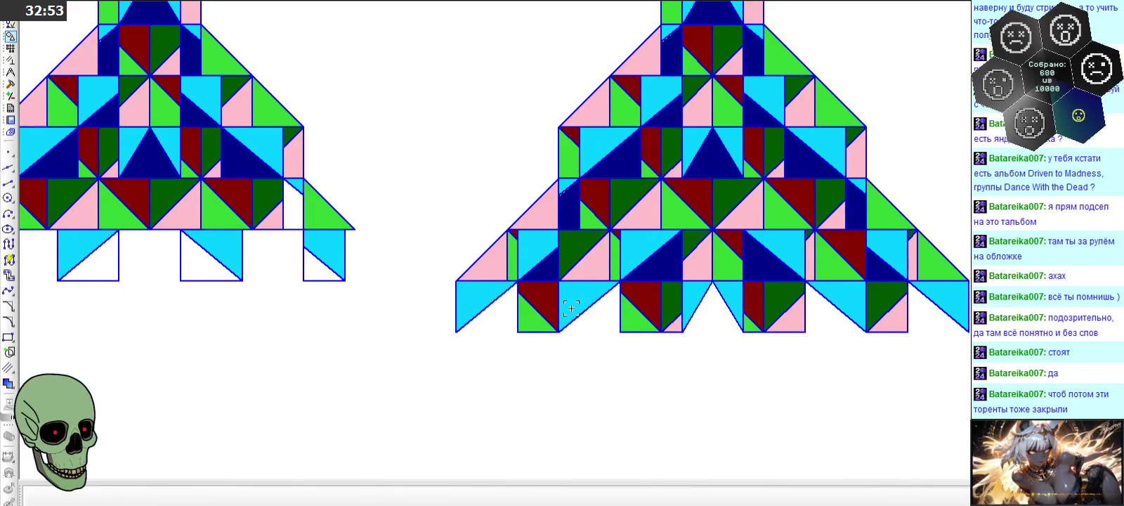
pyautogui.scroll(3, 577, 188)
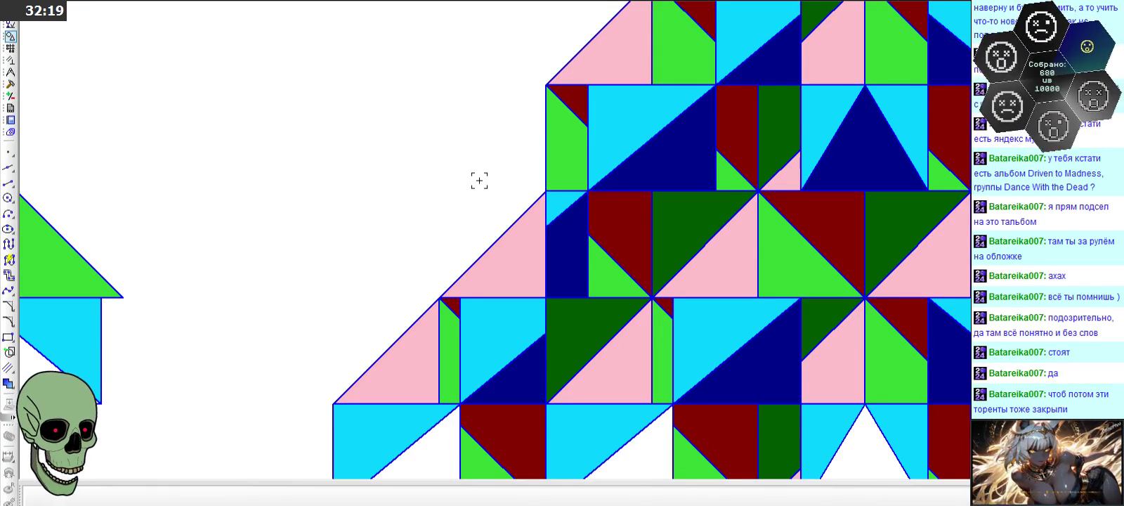
pyautogui.scroll(-3, 479, 180)
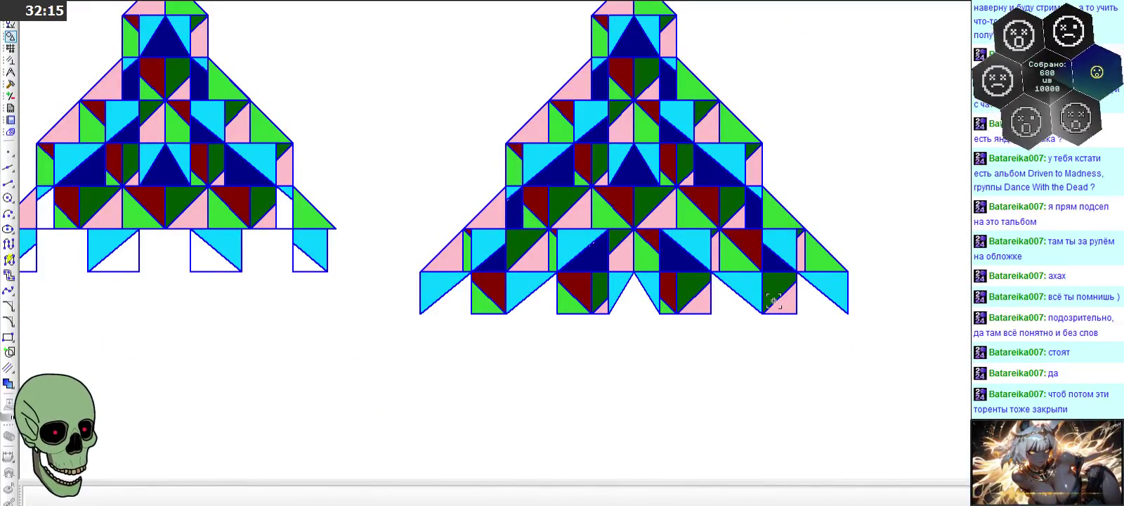
pyautogui.scroll(-2, 769, 299)
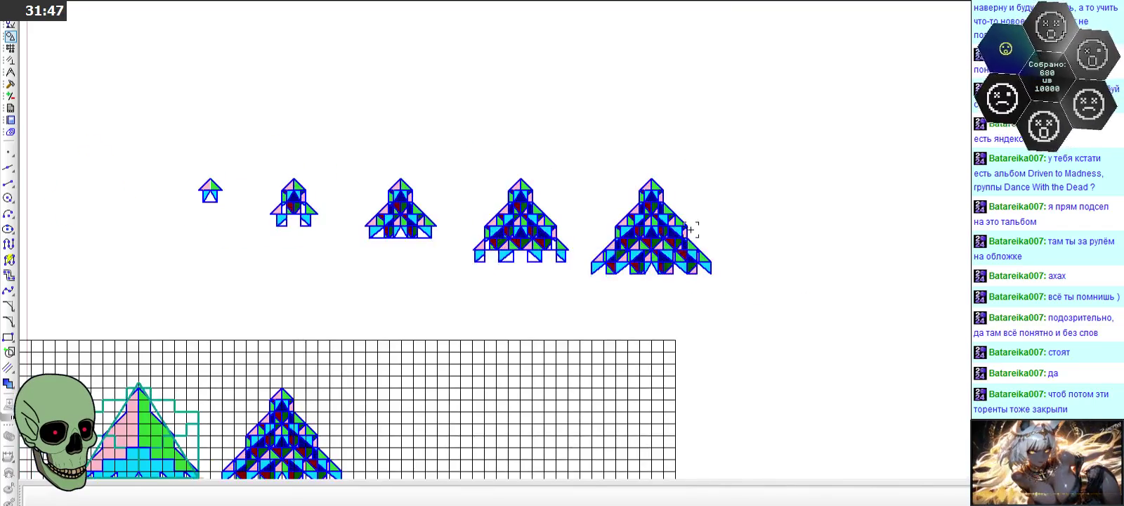
pyautogui.scroll(3, 694, 226)
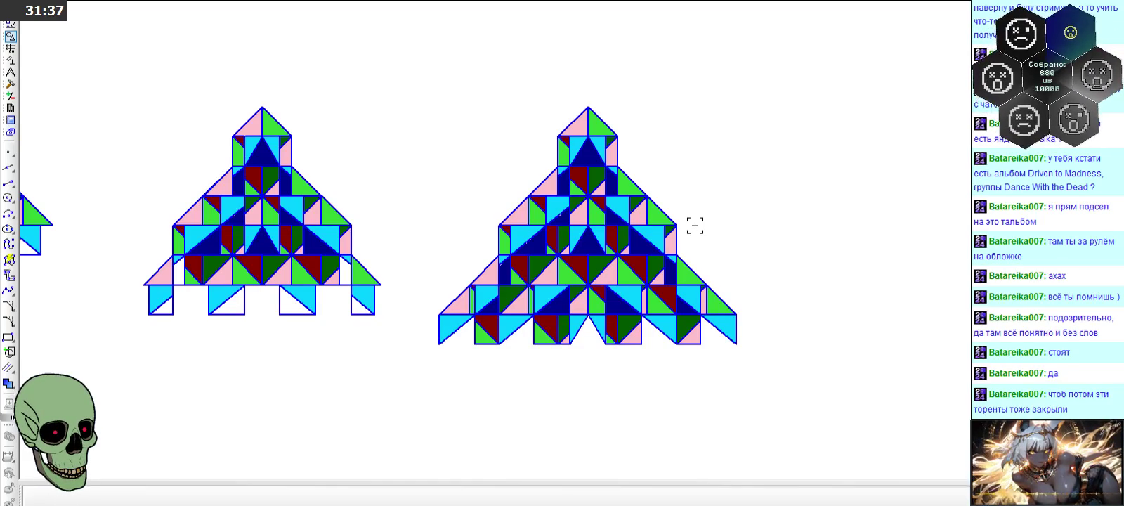
pyautogui.scroll(-3, 694, 226)
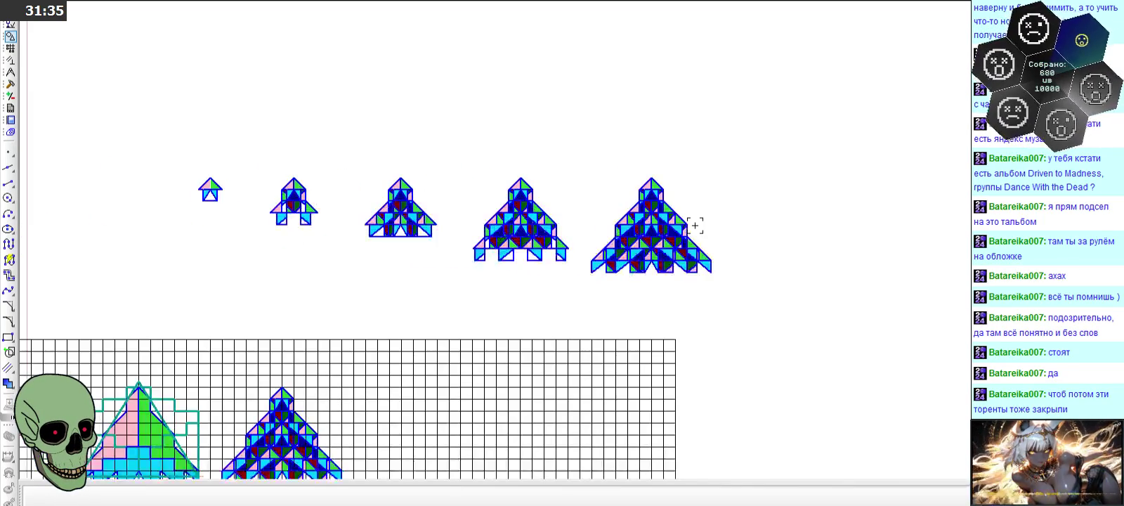
pyautogui.scroll(2, 511, 217)
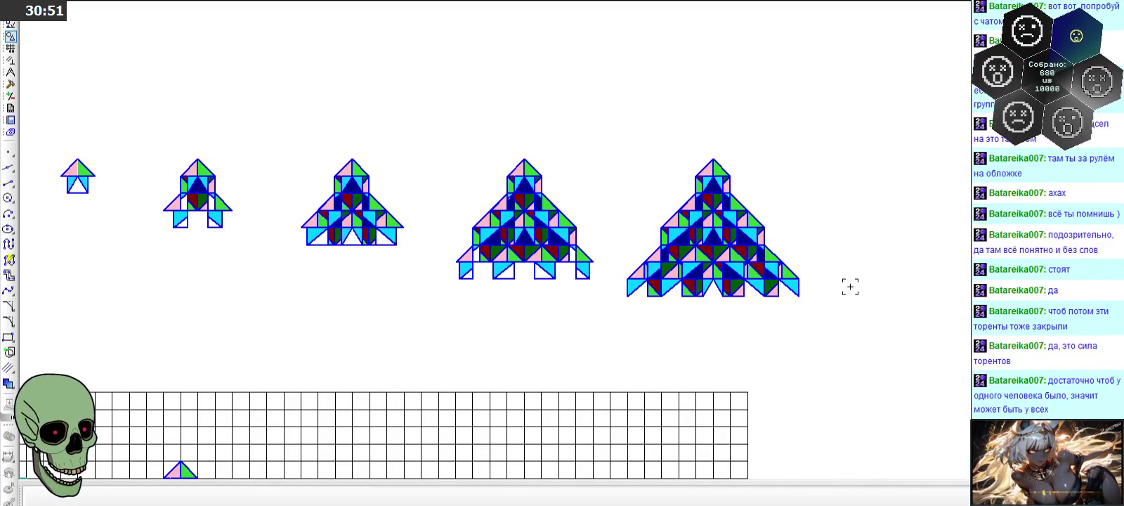
pyautogui.scroll(2, 383, 243)
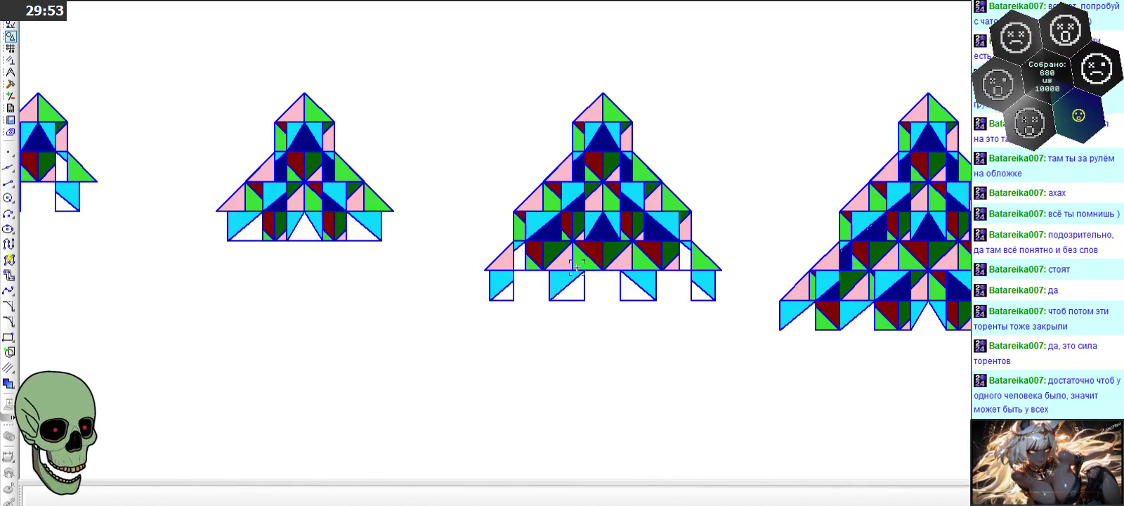
pyautogui.scroll(-2, 576, 265)
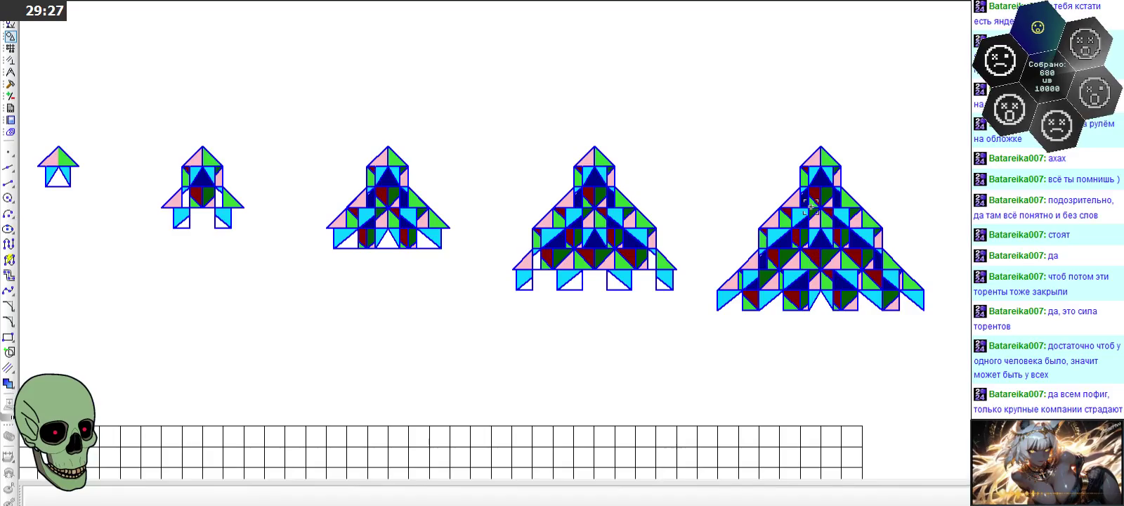
pyautogui.scroll(-2, 812, 205)
pyautogui.scroll(-2, 506, 179)
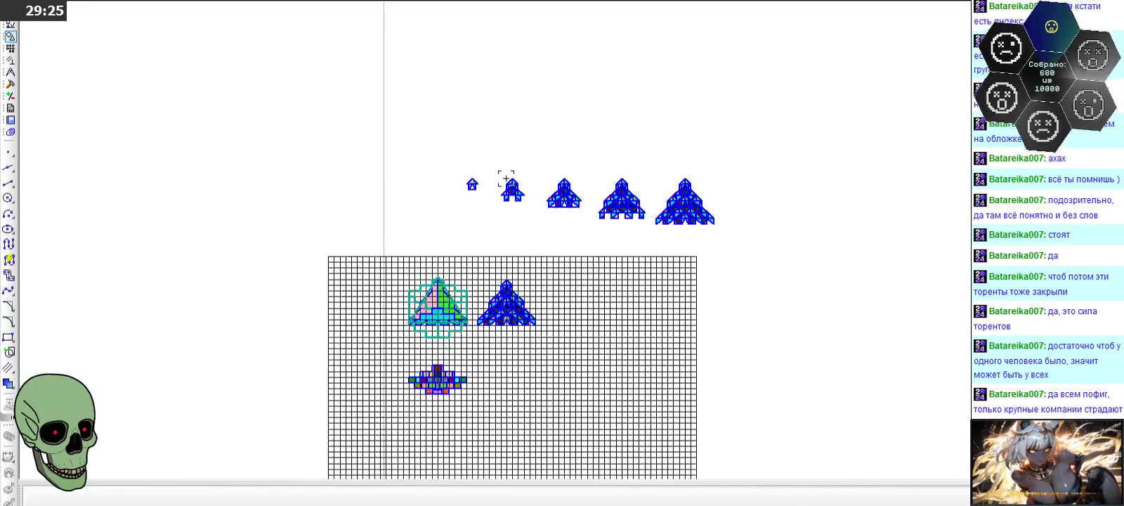
pyautogui.scroll(2, 506, 179)
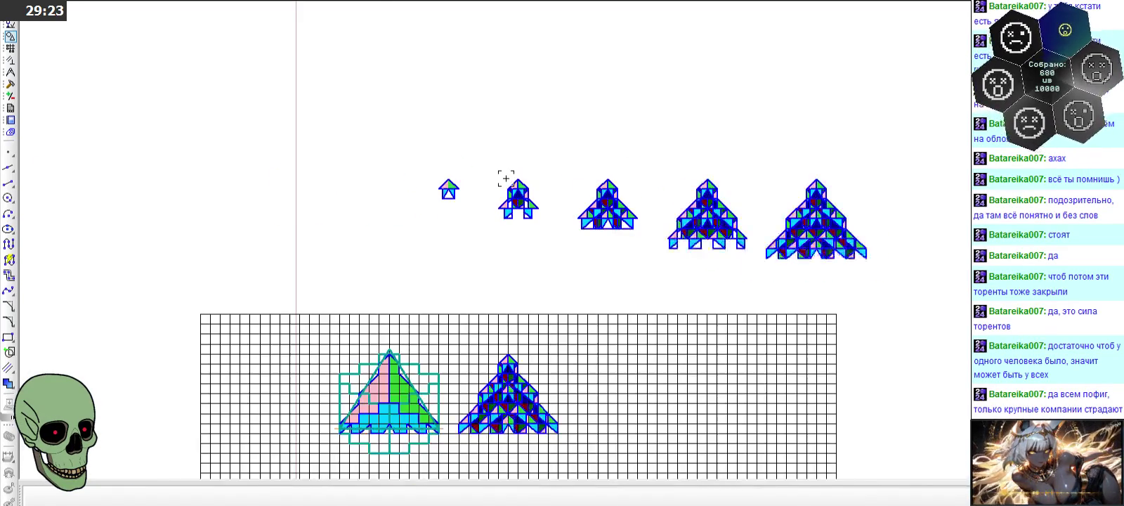
pyautogui.scroll(2, 506, 178)
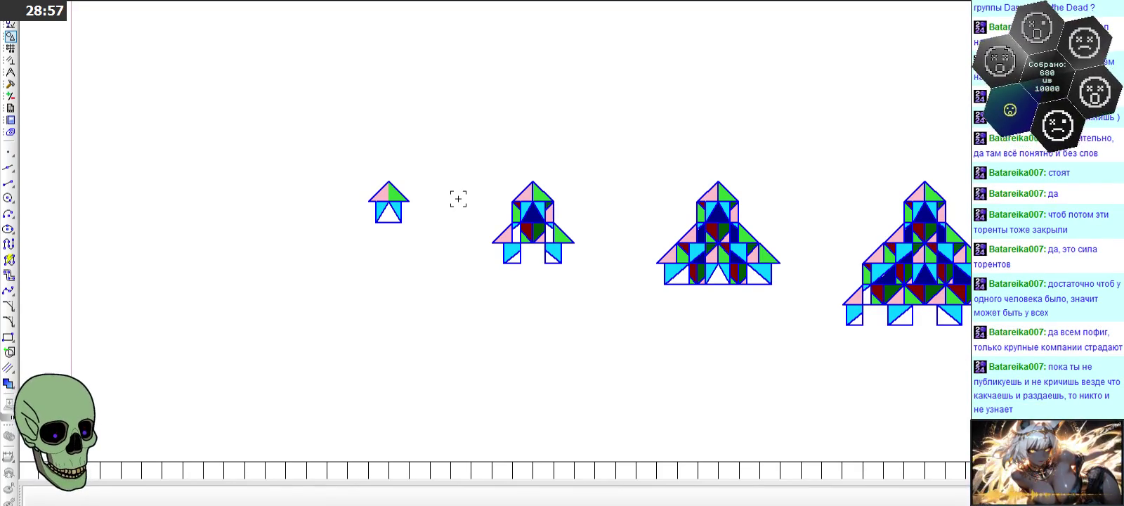
pyautogui.scroll(-2, 328, 213)
pyautogui.scroll(-1, 329, 213)
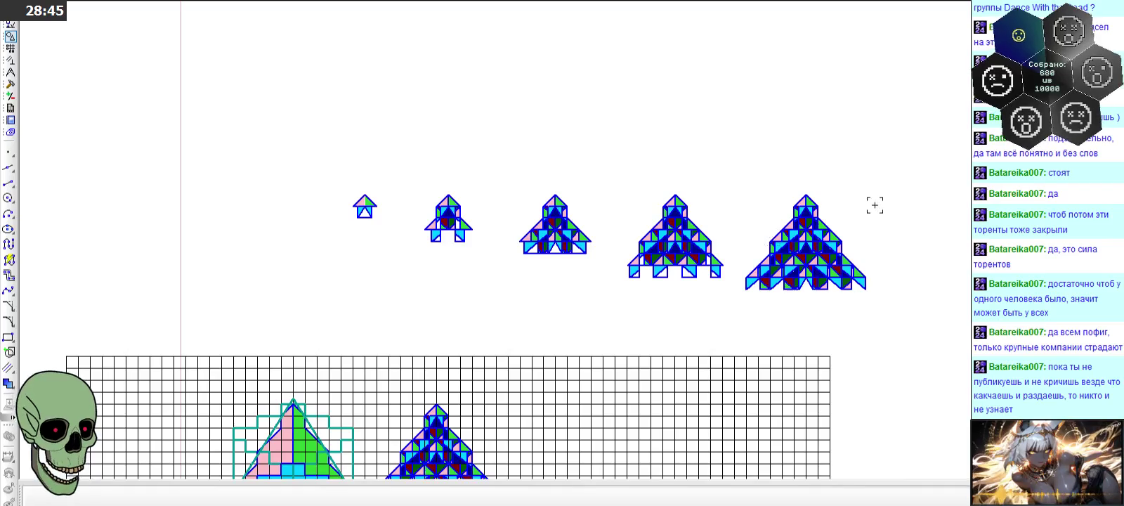
pyautogui.scroll(3, 863, 215)
# - Zoom in on the two largest rockets, selecting the largest one, then the whole row
pyautogui.scroll(1, 863, 217)
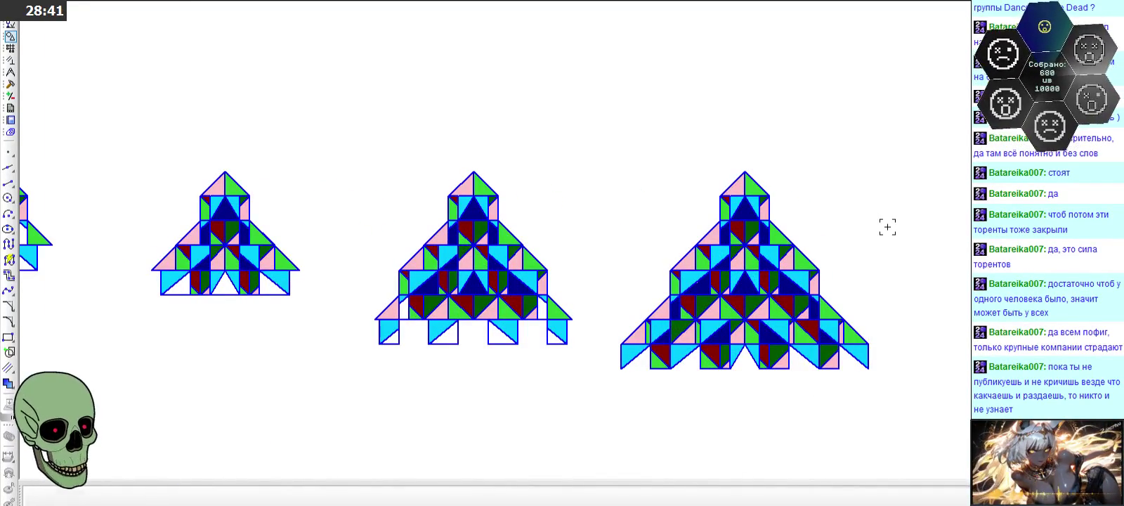
pyautogui.moveTo(900, 155)
pyautogui.mouseDown()
pyautogui.moveTo(613, 398)
pyautogui.moveTo(595, 400)
pyautogui.mouseUp()
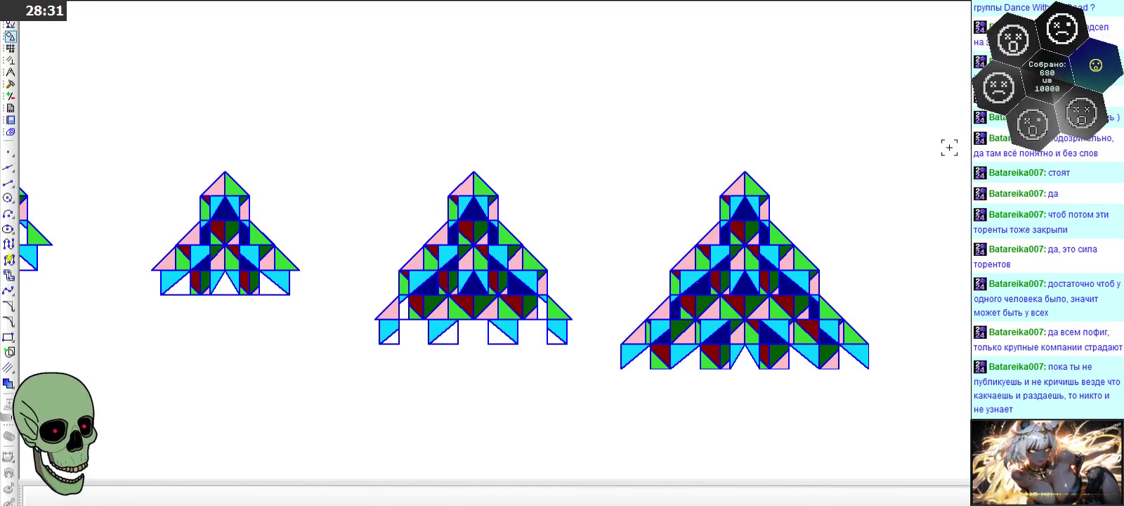
pyautogui.moveTo(917, 130); pyautogui.dragTo(127, 395)
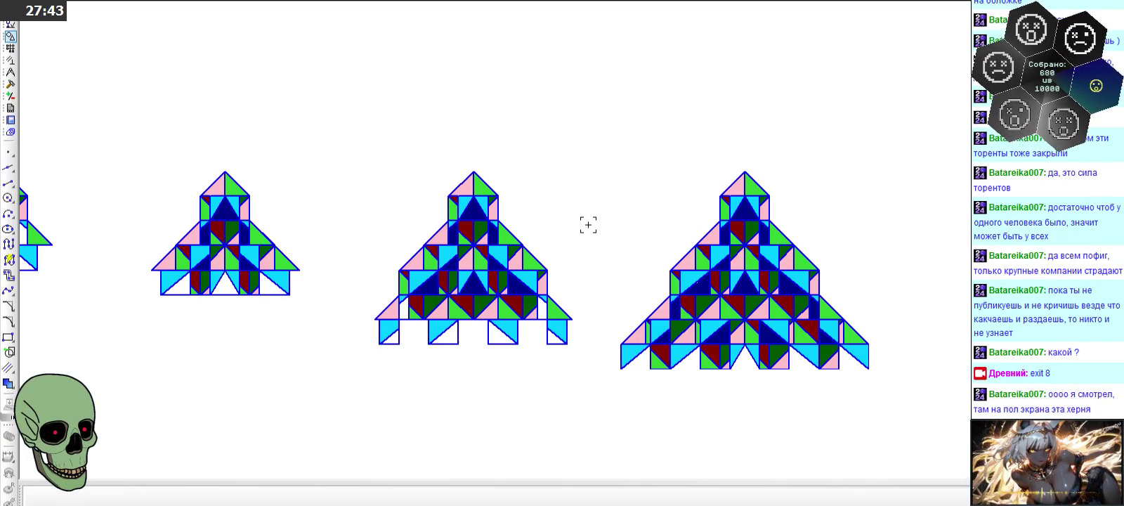
pyautogui.scroll(-2, 868, 194)
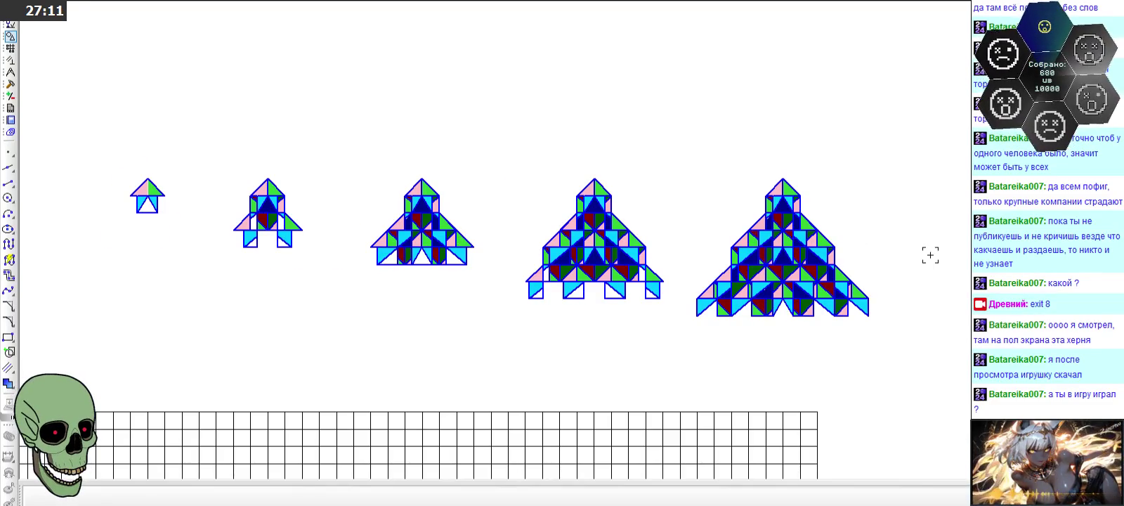
pyautogui.scroll(2, 929, 255)
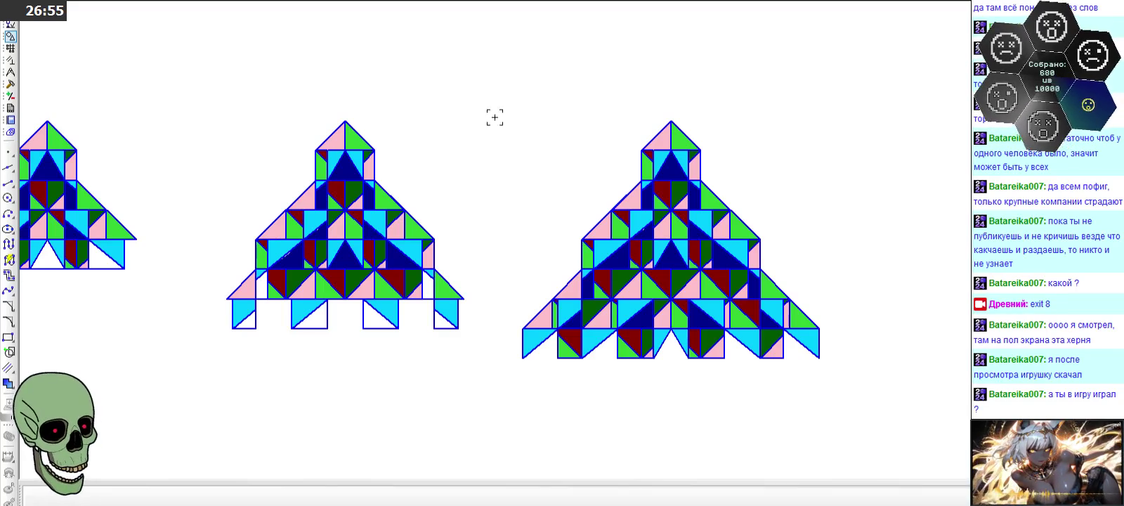
pyautogui.moveTo(500, 83); pyautogui.dragTo(882, 386)
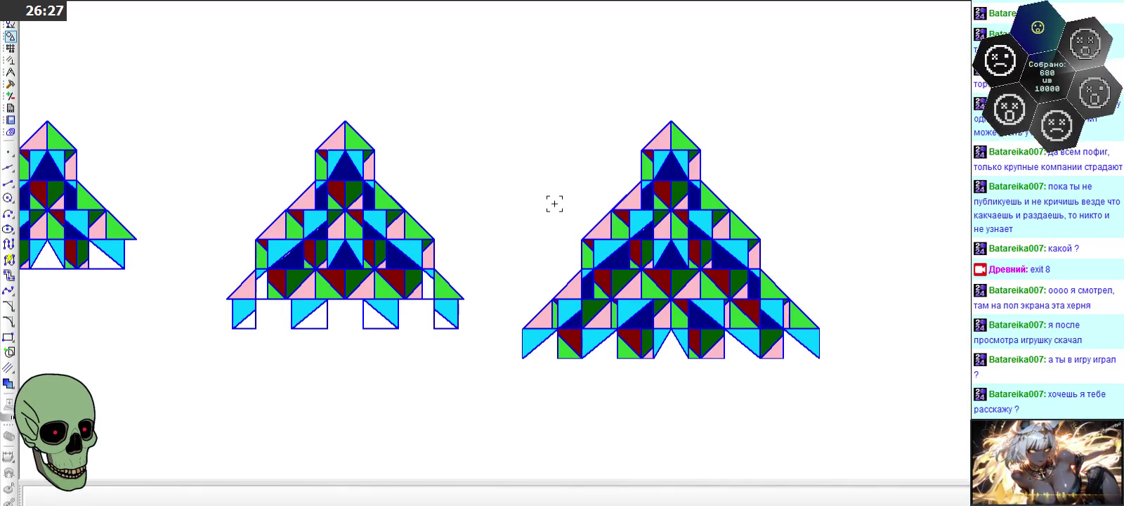
pyautogui.moveTo(480, 72); pyautogui.dragTo(889, 383)
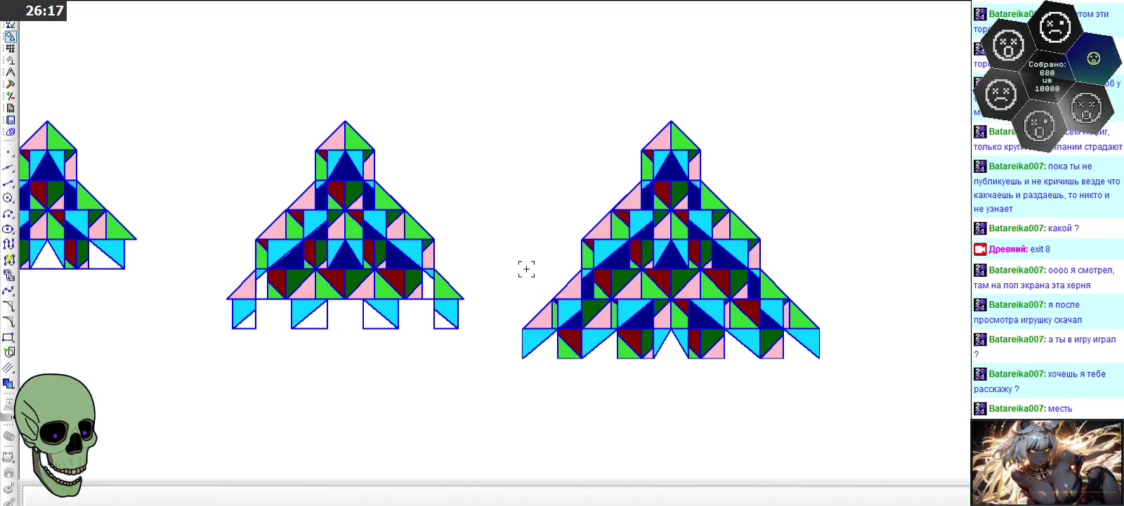
pyautogui.moveTo(496, 89); pyautogui.dragTo(857, 375)
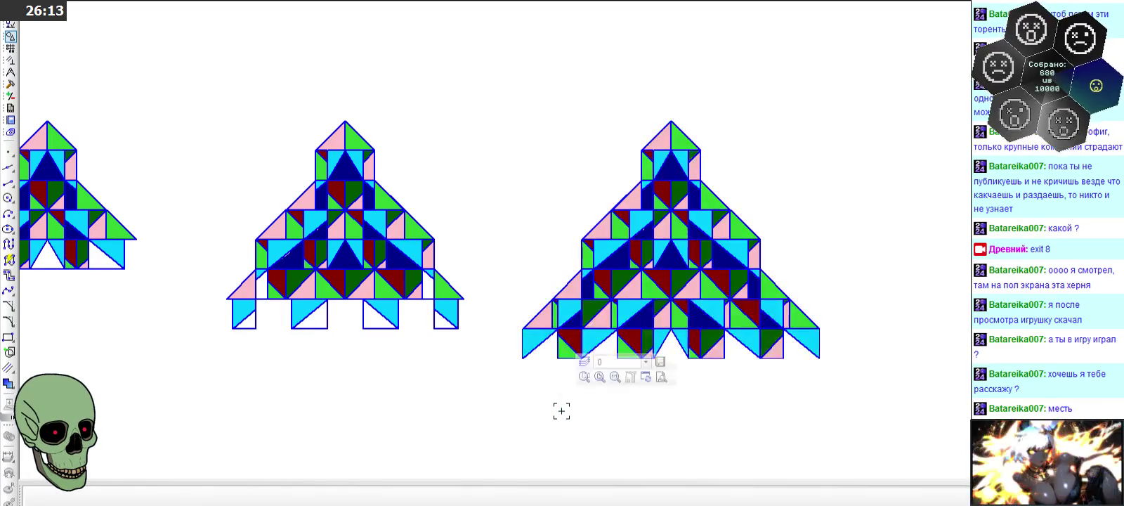
pyautogui.moveTo(506, 71)
pyautogui.mouseDown()
pyautogui.moveTo(846, 365)
pyautogui.moveTo(835, 372)
pyautogui.mouseUp()
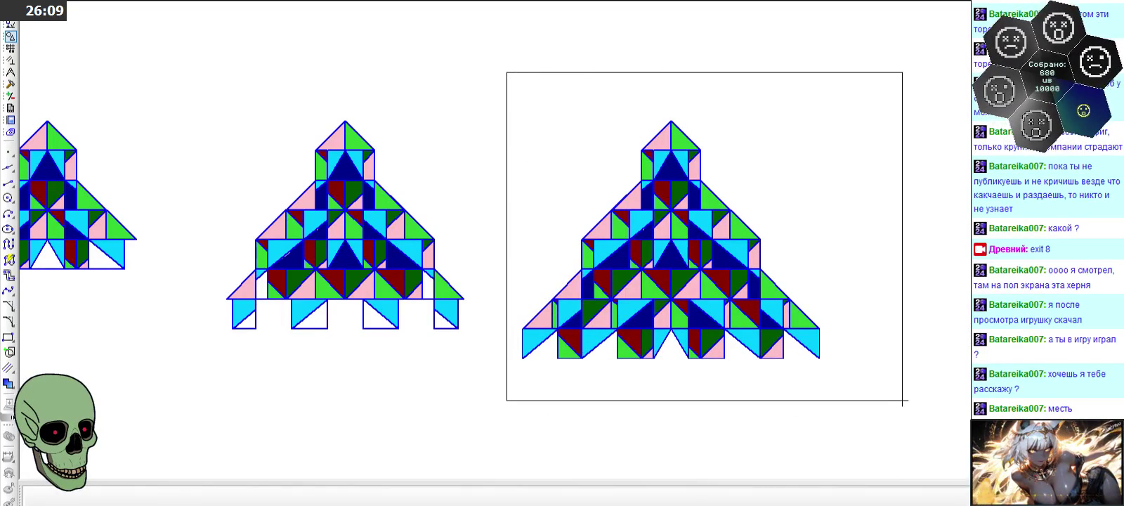
pyautogui.moveTo(835, 372); pyautogui.dragTo(835, 383)
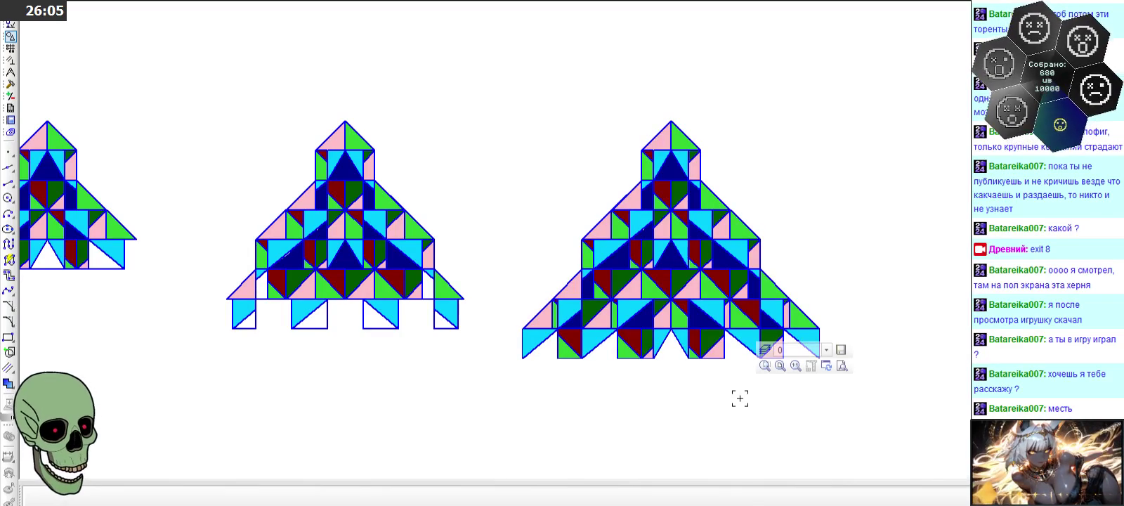
pyautogui.moveTo(503, 88)
pyautogui.mouseDown()
pyautogui.moveTo(805, 402)
pyautogui.moveTo(834, 449)
pyautogui.mouseUp()
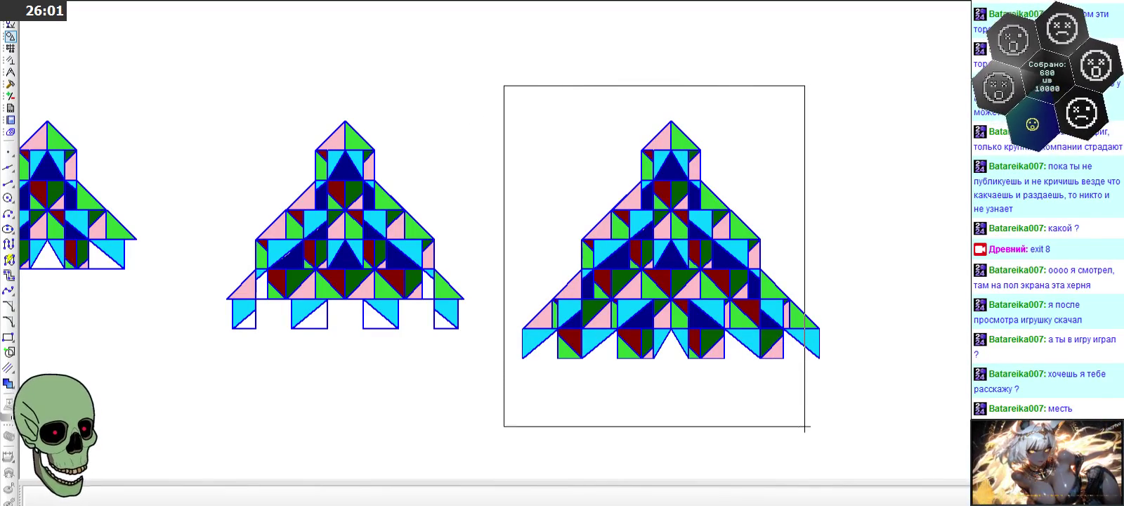
pyautogui.click(544, 406)
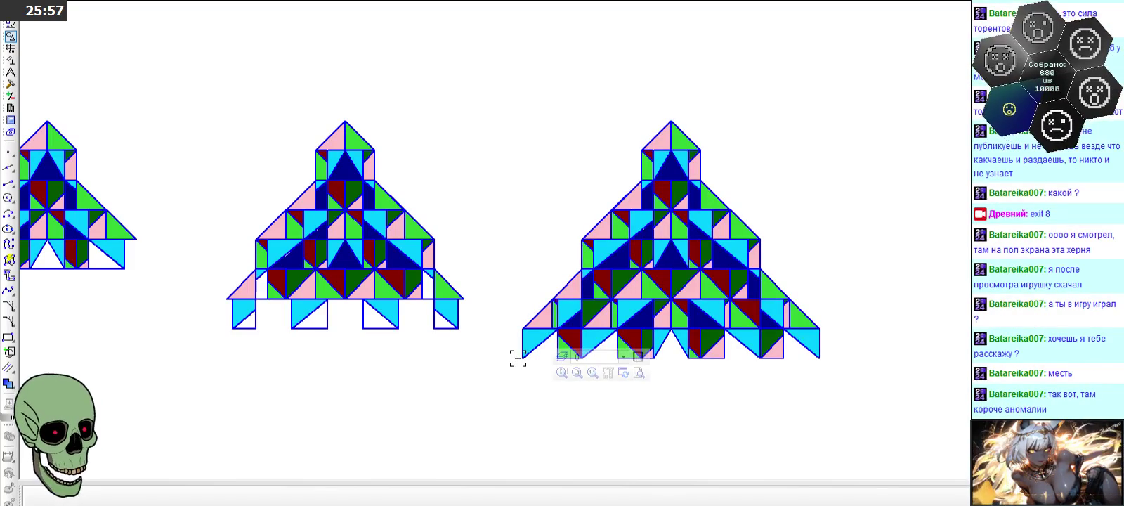
pyautogui.moveTo(502, 94)
pyautogui.mouseDown()
pyautogui.moveTo(844, 383)
pyautogui.moveTo(829, 386)
pyautogui.mouseUp()
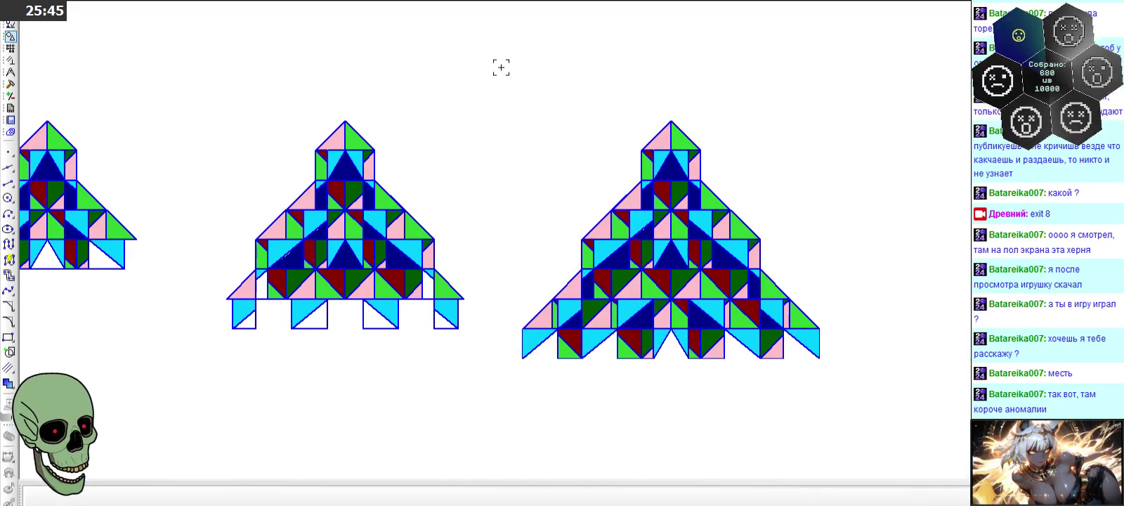
pyautogui.moveTo(484, 95); pyautogui.dragTo(910, 380)
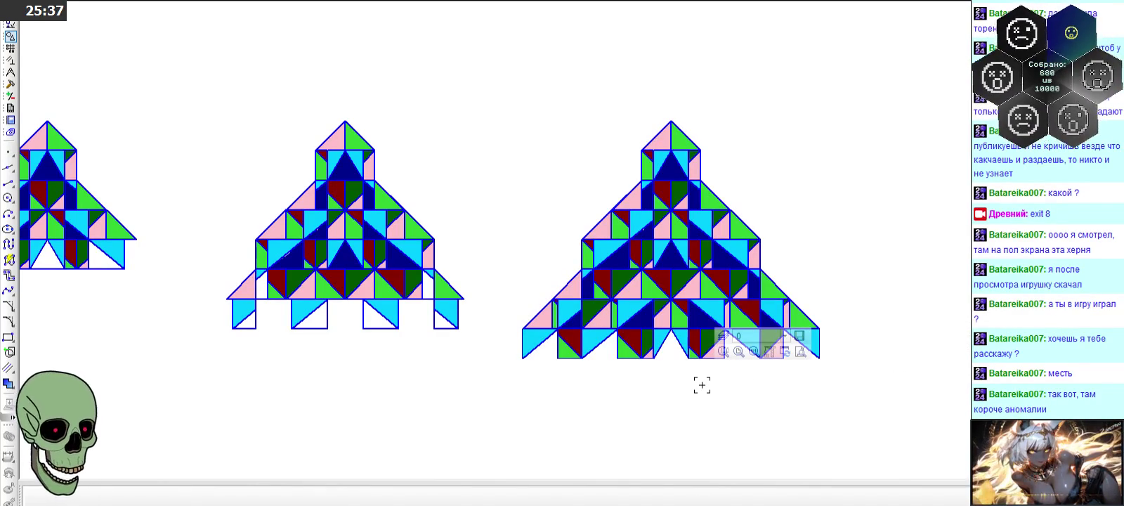
pyautogui.moveTo(490, 96); pyautogui.dragTo(896, 379)
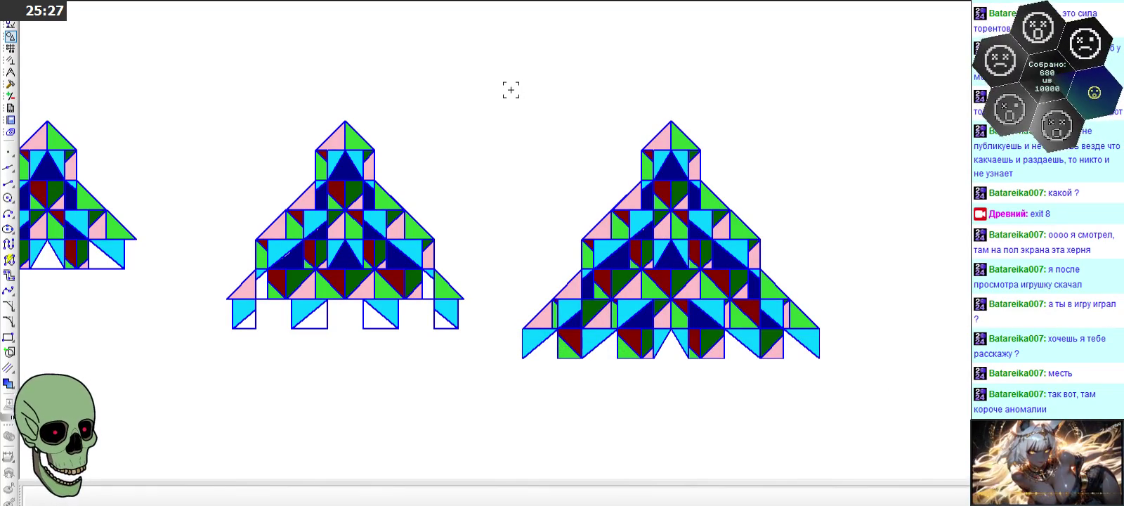
pyautogui.moveTo(499, 76)
pyautogui.mouseDown()
pyautogui.moveTo(855, 412)
pyautogui.moveTo(843, 412)
pyautogui.mouseUp()
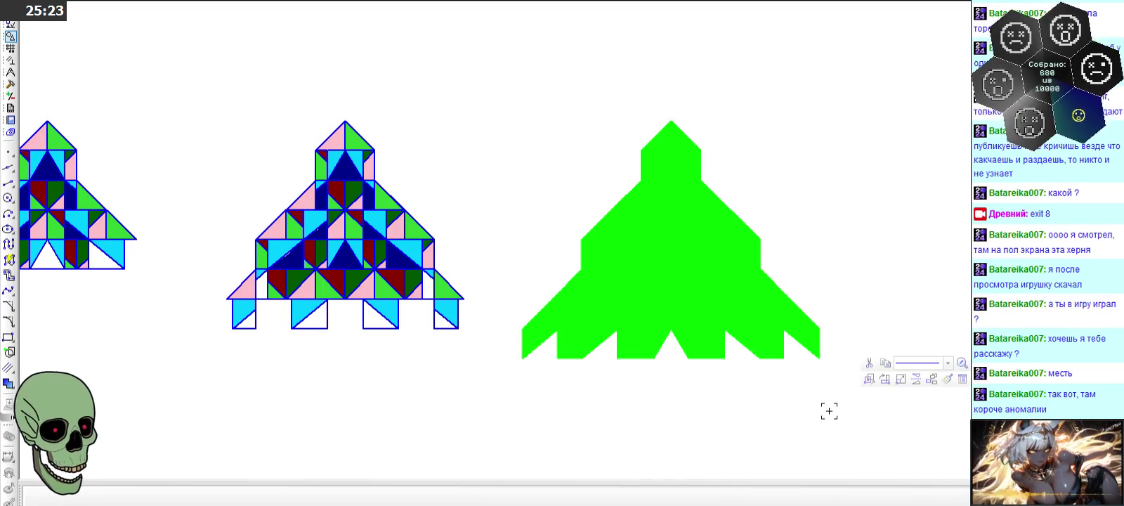
pyautogui.click(620, 400)
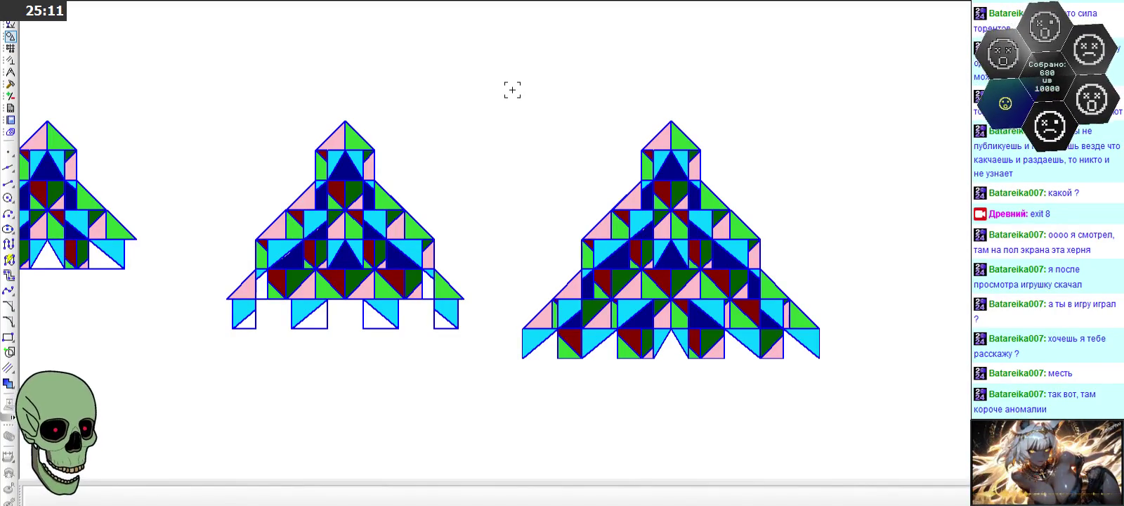
pyautogui.moveTo(512, 90)
pyautogui.mouseDown()
pyautogui.moveTo(645, 378)
pyautogui.moveTo(836, 401)
pyautogui.mouseUp()
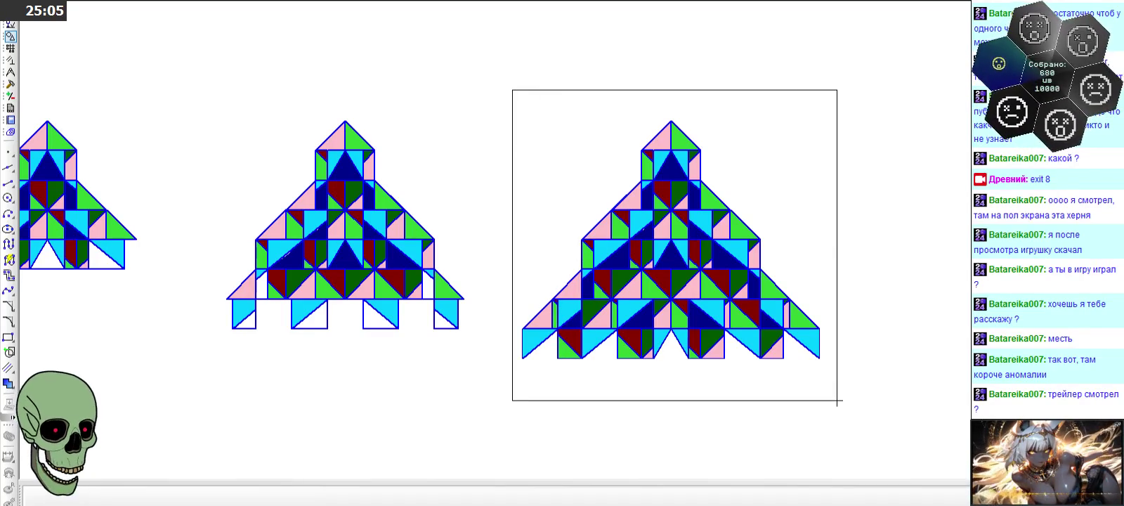
pyautogui.moveTo(837, 400); pyautogui.dragTo(818, 397)
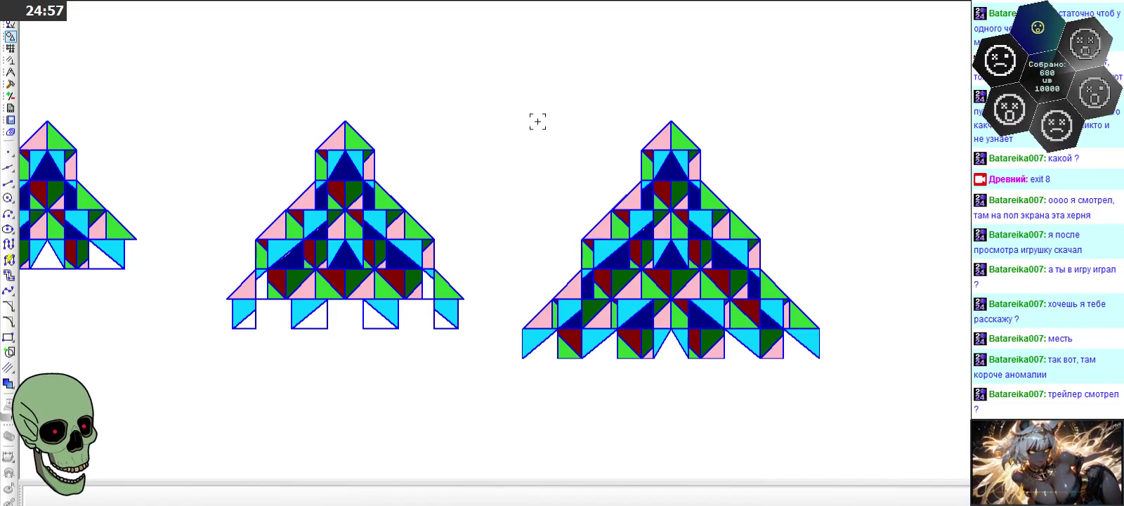
pyautogui.moveTo(501, 82)
pyautogui.mouseDown()
pyautogui.moveTo(573, 227)
pyautogui.moveTo(705, 354)
pyautogui.moveTo(833, 363)
pyautogui.mouseUp()
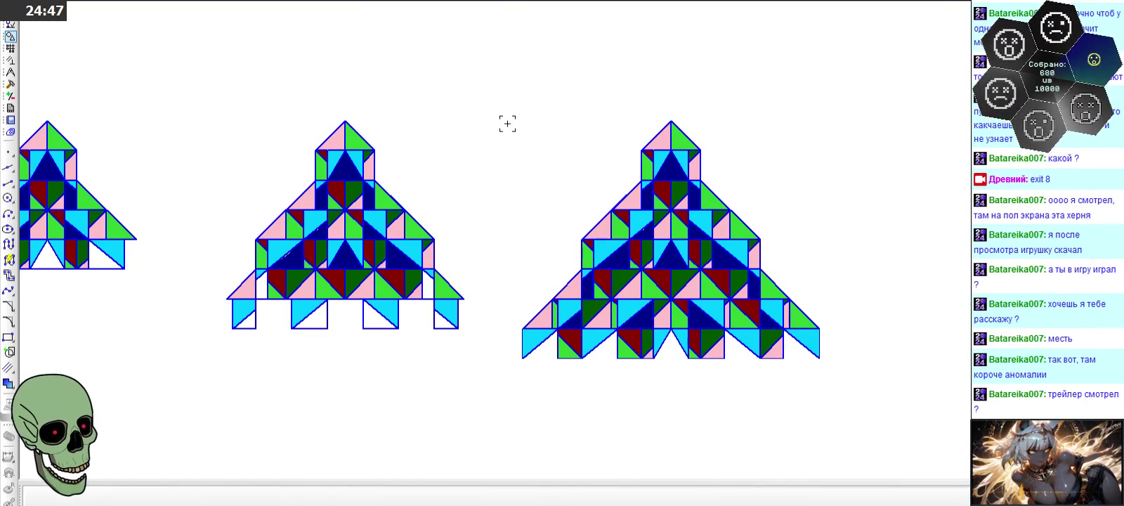
pyautogui.moveTo(504, 85)
pyautogui.mouseDown()
pyautogui.moveTo(529, 272)
pyautogui.moveTo(841, 378)
pyautogui.mouseUp()
pyautogui.scroll(-2, 797, 151)
pyautogui.scroll(-2, 797, 150)
pyautogui.scroll(-2, 755, 125)
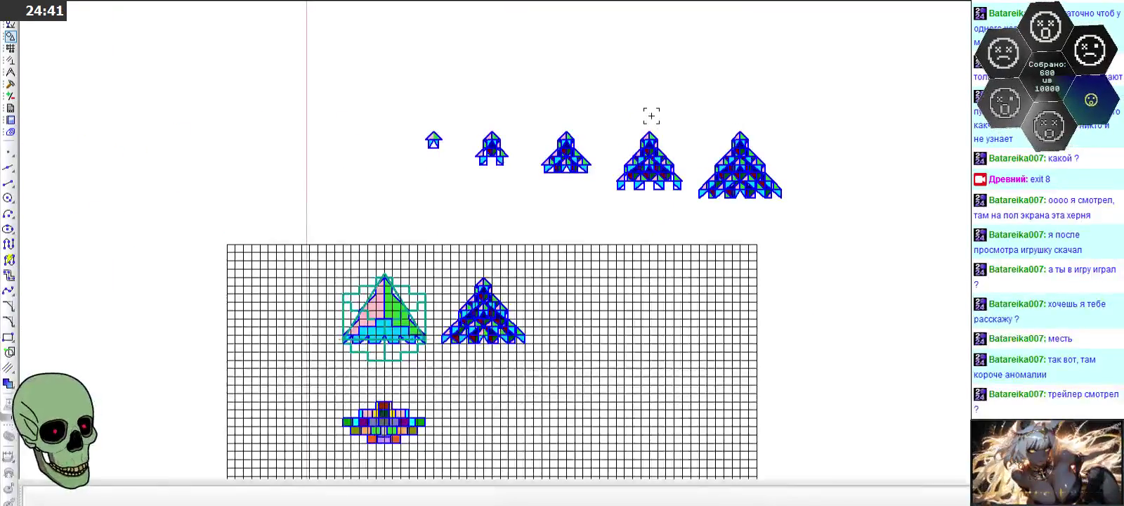
pyautogui.scroll(3, 389, 118)
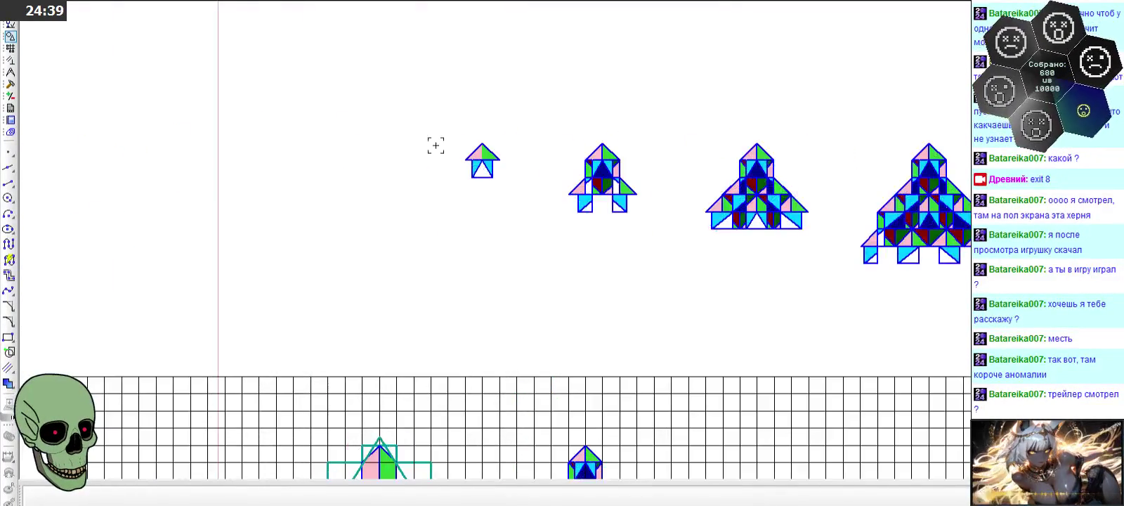
pyautogui.scroll(-2, 434, 145)
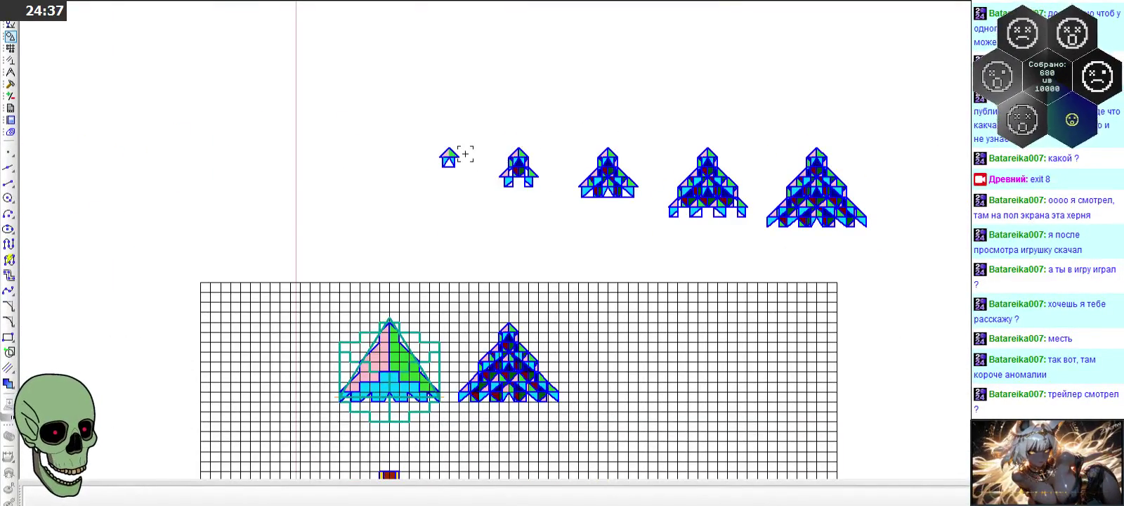
pyautogui.scroll(2, 476, 146)
pyautogui.scroll(1, 463, 145)
pyautogui.scroll(-3, 367, 145)
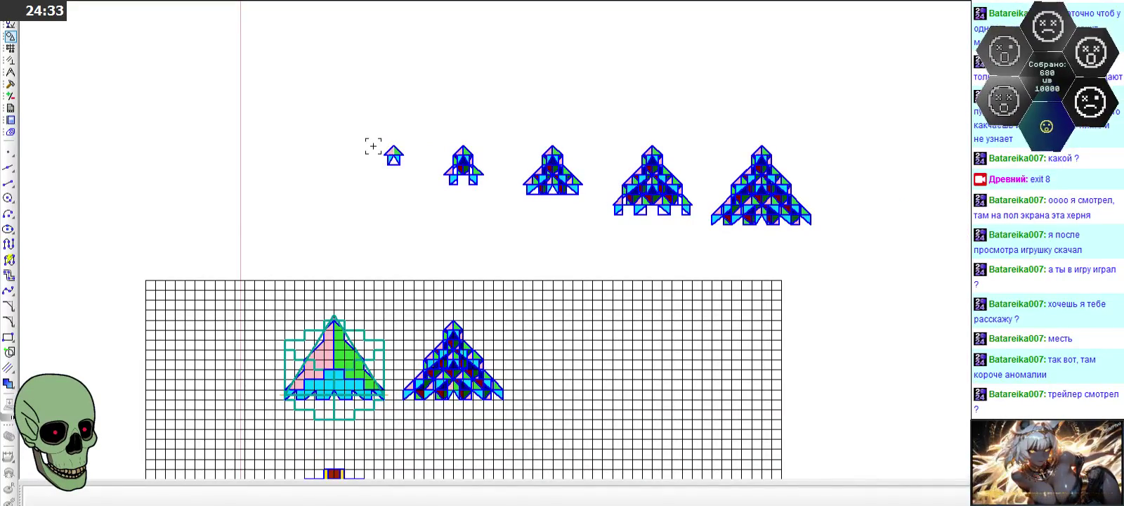
pyautogui.scroll(2, 835, 182)
pyautogui.scroll(1, 857, 211)
pyautogui.scroll(4, 549, 224)
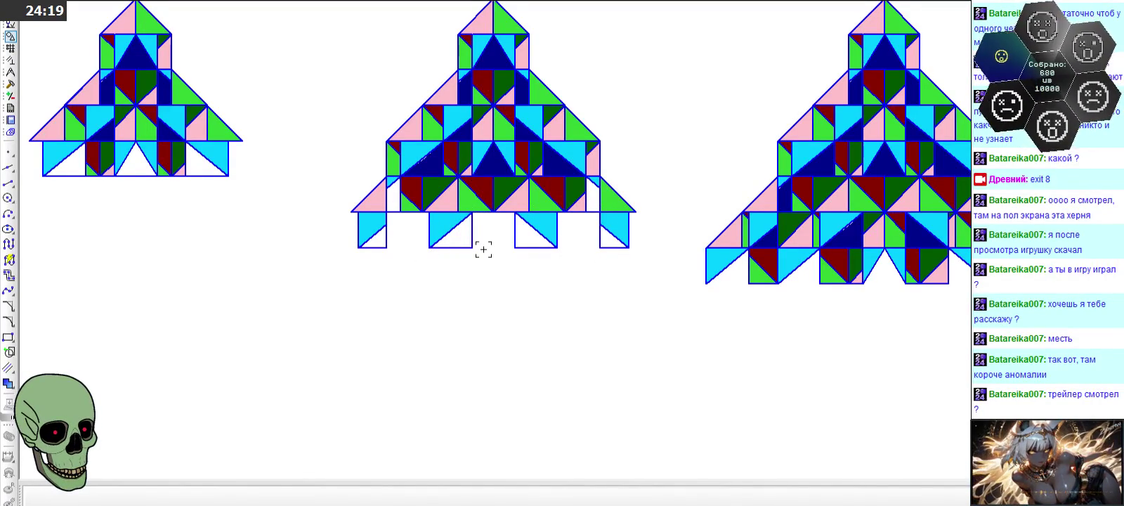
# - Move a small tile up into place on the largest rocket's lower-left flank
pyautogui.scroll(-2, 483, 249)
pyautogui.scroll(2, 474, 242)
pyautogui.scroll(1, 468, 237)
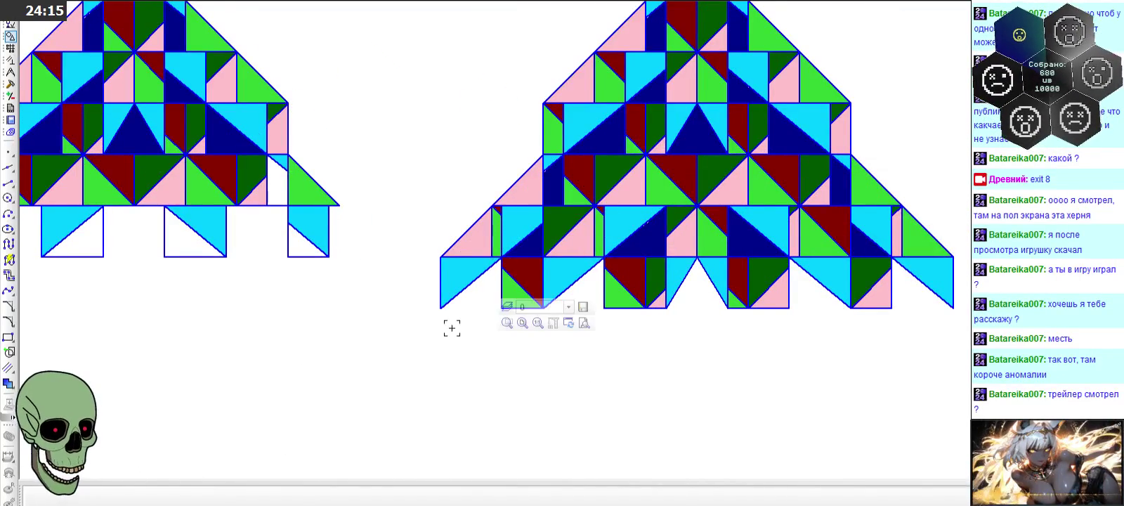
pyautogui.scroll(-1, 450, 323)
pyautogui.scroll(2, 534, 250)
pyautogui.moveTo(414, 258); pyautogui.dragTo(477, 160)
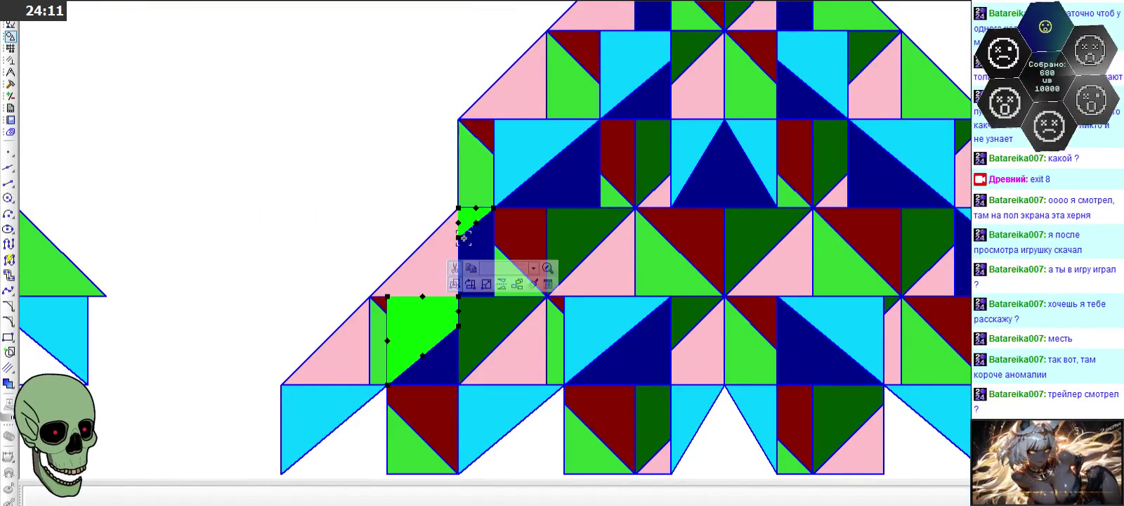
pyautogui.click(314, 160)
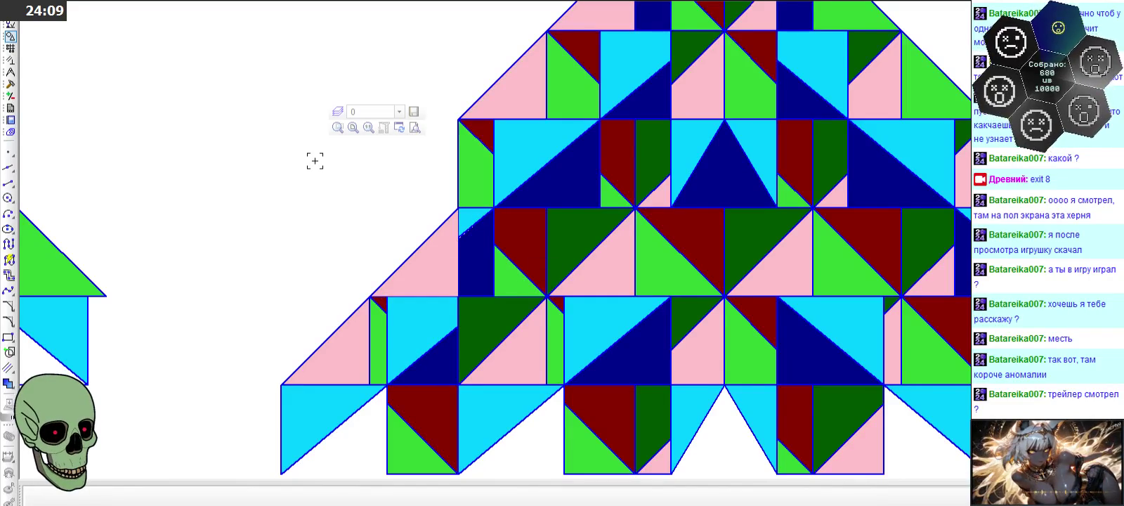
# - Select and deselect a pink triangle on the largest rocket's left edge to check it
pyautogui.scroll(-3, 882, 192)
pyautogui.scroll(-3, 879, 192)
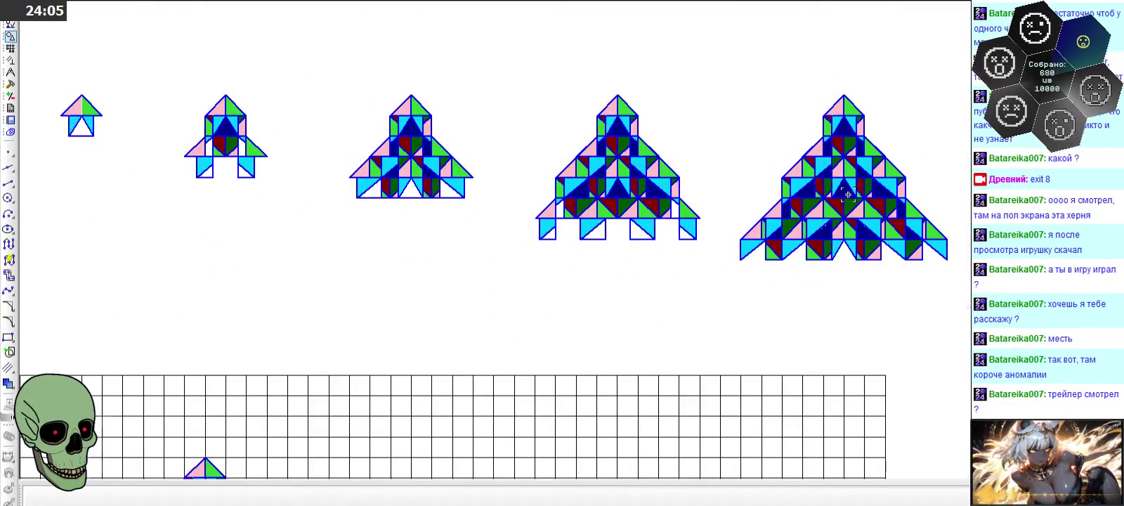
pyautogui.scroll(3, 848, 194)
pyautogui.click(731, 221)
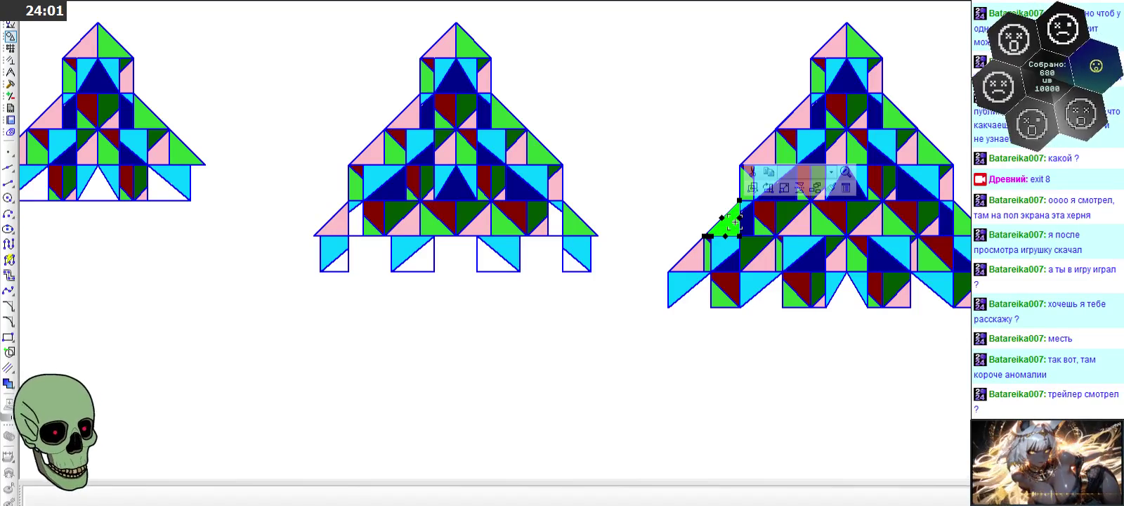
pyautogui.click(644, 221)
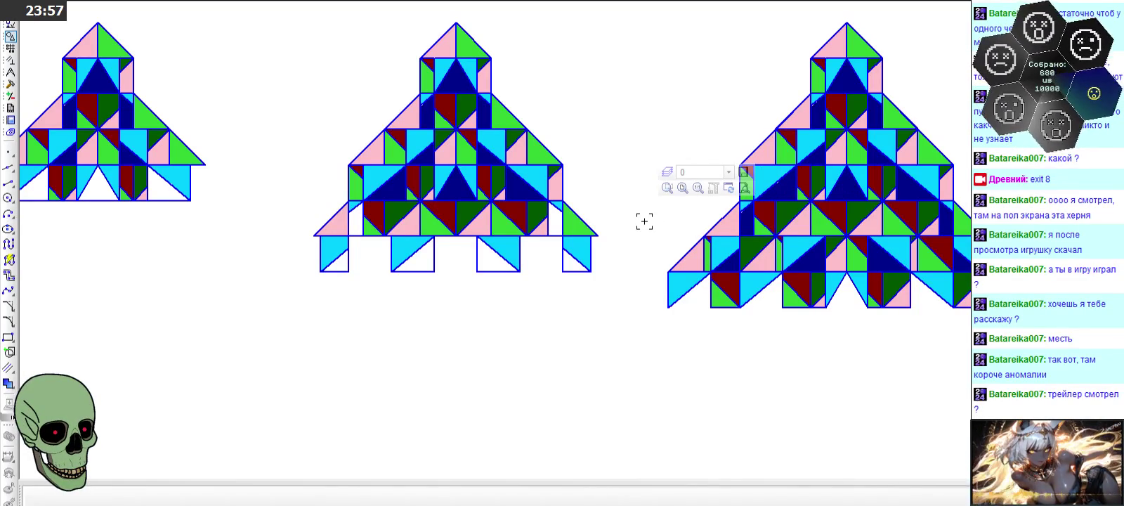
pyautogui.scroll(-2, 644, 221)
pyautogui.scroll(-2, 685, 230)
pyautogui.scroll(3, 393, 181)
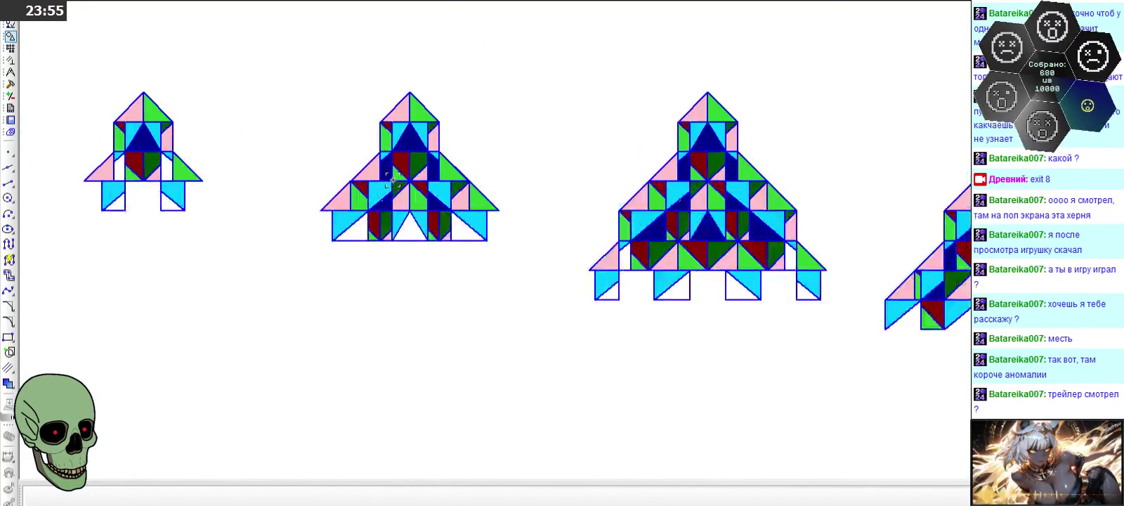
pyautogui.scroll(-2, 393, 180)
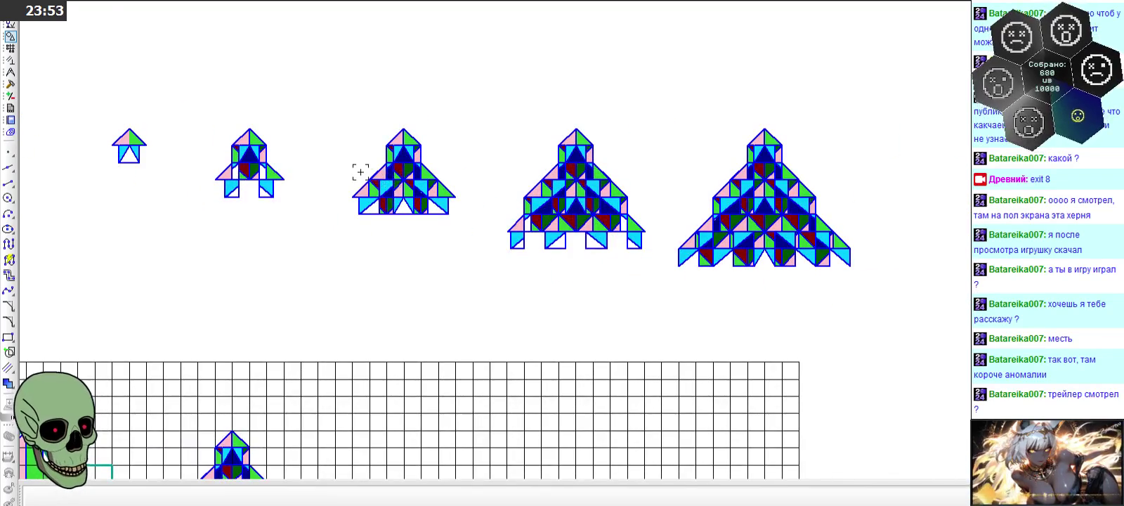
pyautogui.scroll(3, 364, 174)
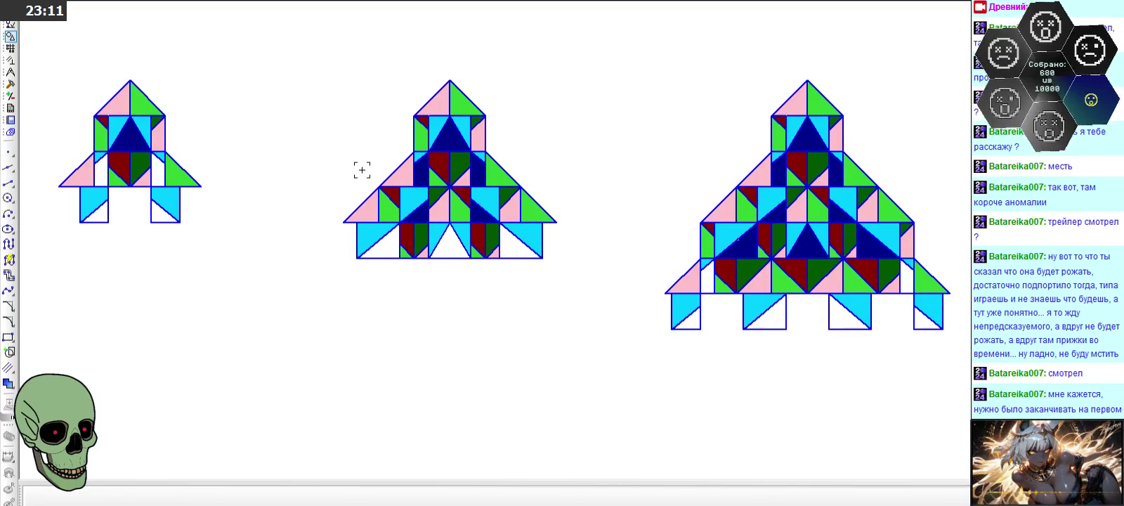
pyautogui.scroll(-1, 344, 204)
pyautogui.scroll(-1, 344, 204)
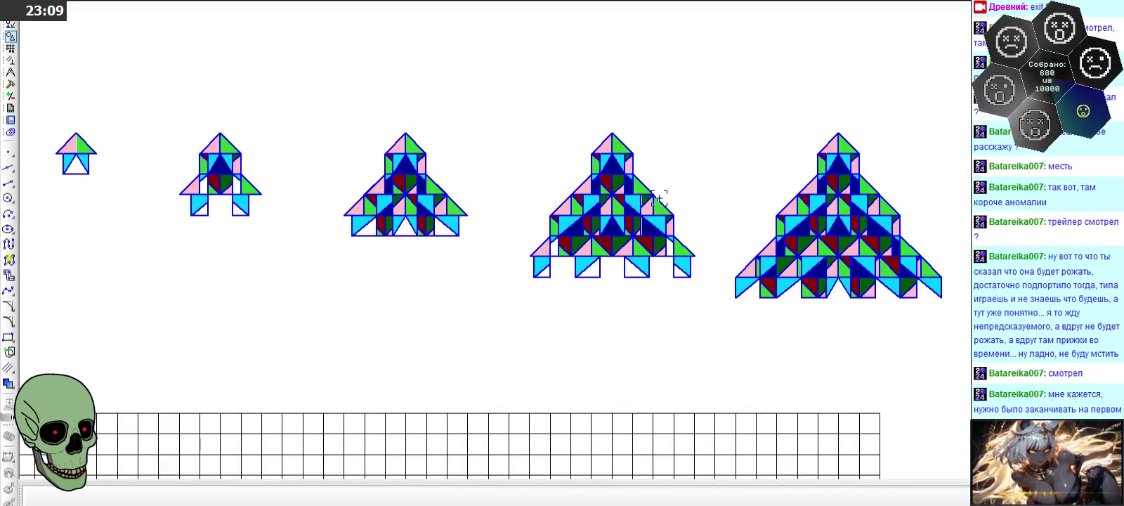
pyautogui.scroll(2, 676, 201)
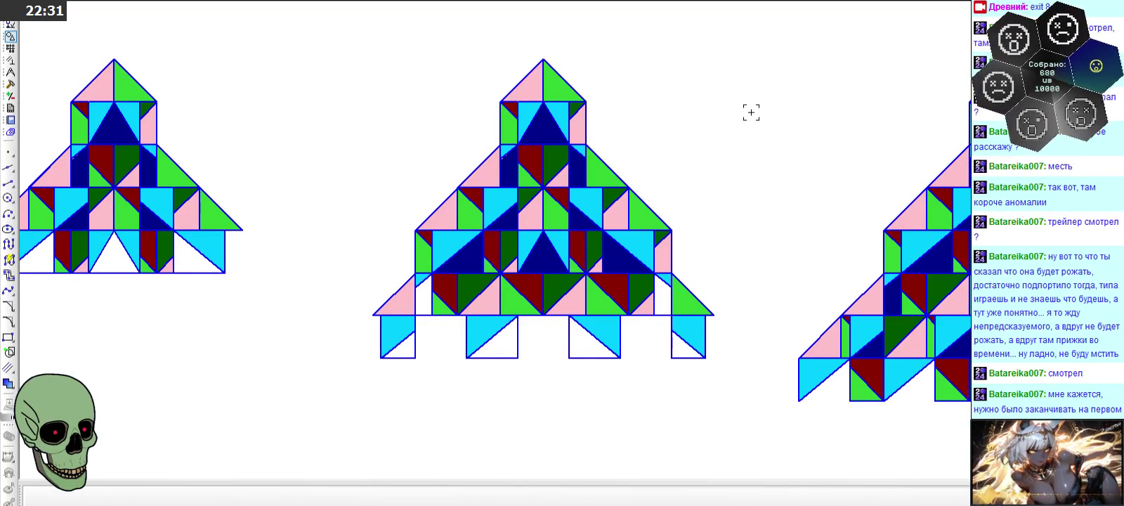
pyautogui.scroll(-3, 751, 112)
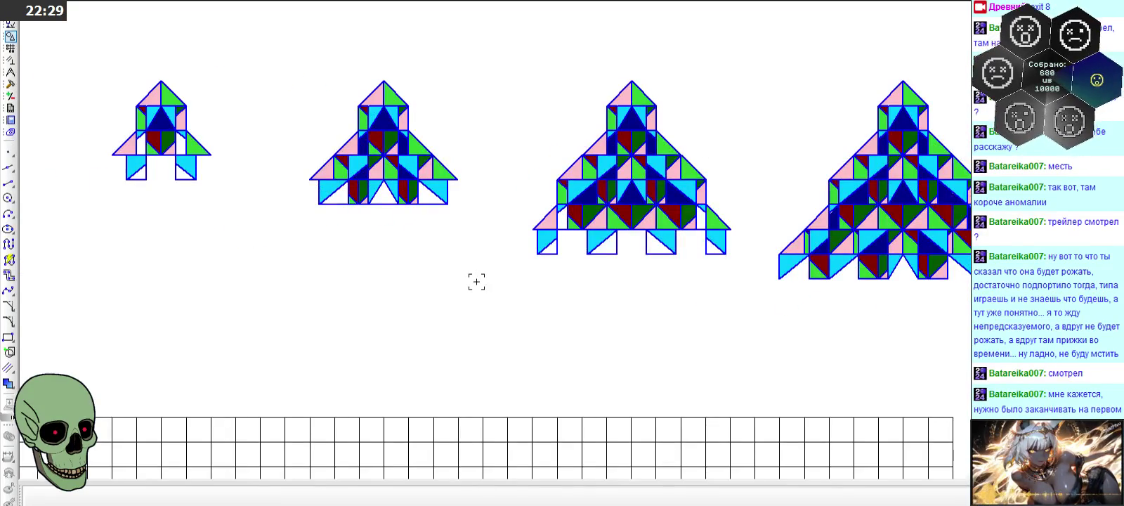
pyautogui.scroll(-2, 476, 282)
pyautogui.scroll(1, 853, 213)
pyautogui.scroll(2, 895, 205)
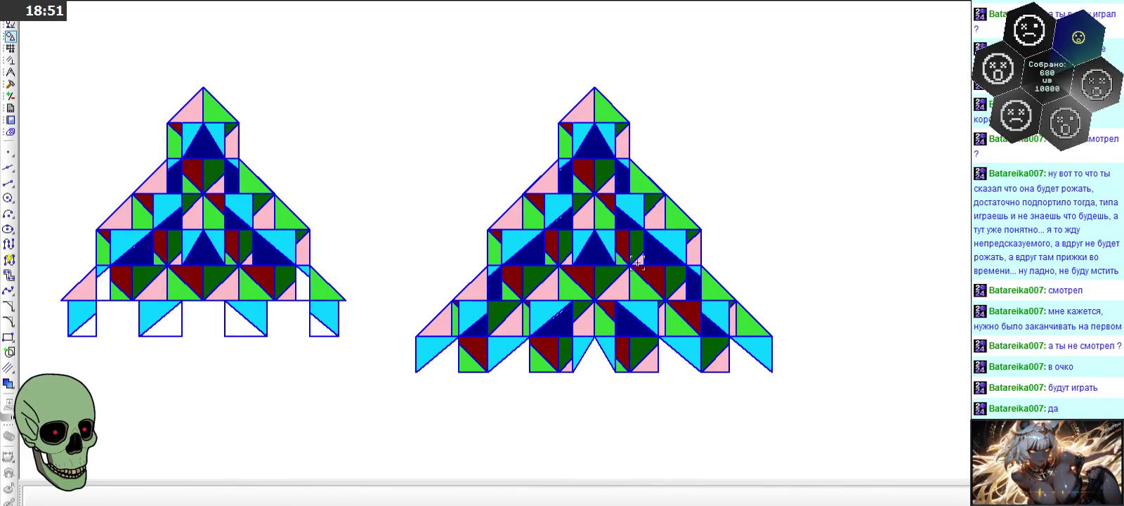
pyautogui.scroll(-3, 637, 262)
pyautogui.scroll(3, 256, 242)
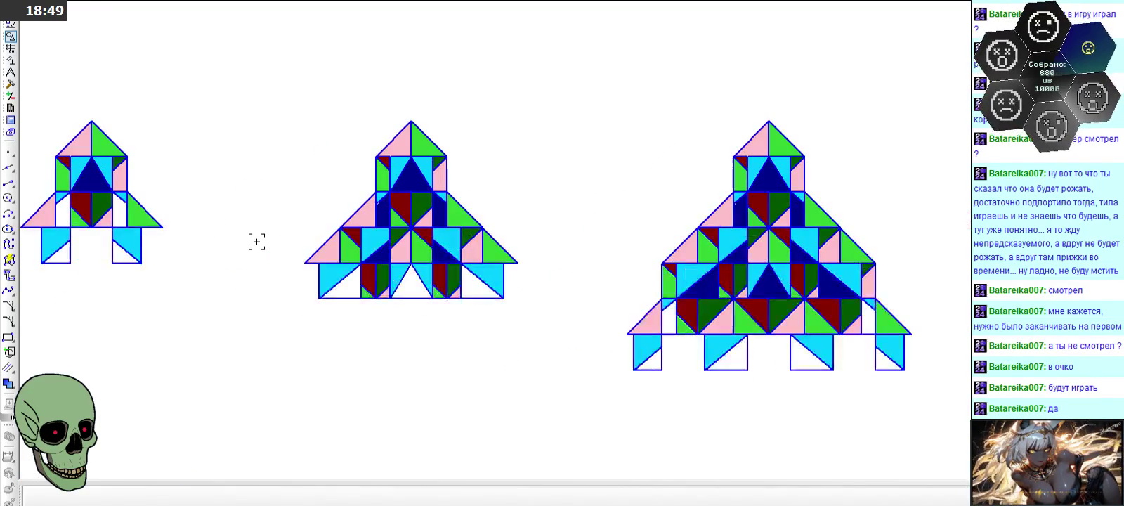
pyautogui.scroll(-3, 257, 242)
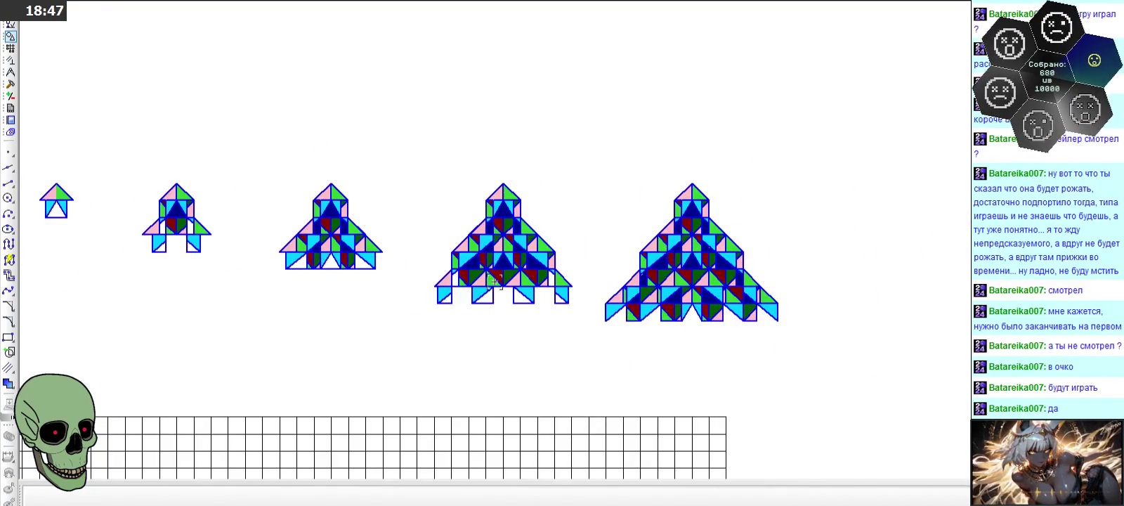
pyautogui.scroll(3, 494, 280)
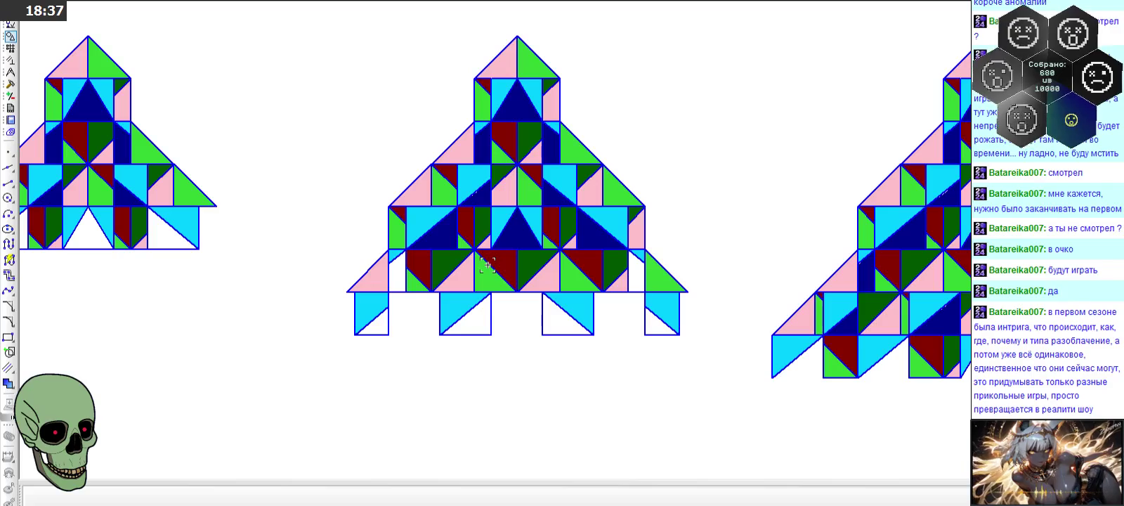
pyautogui.scroll(-1, 486, 264)
pyautogui.scroll(-1, 487, 265)
pyautogui.scroll(-1, 487, 265)
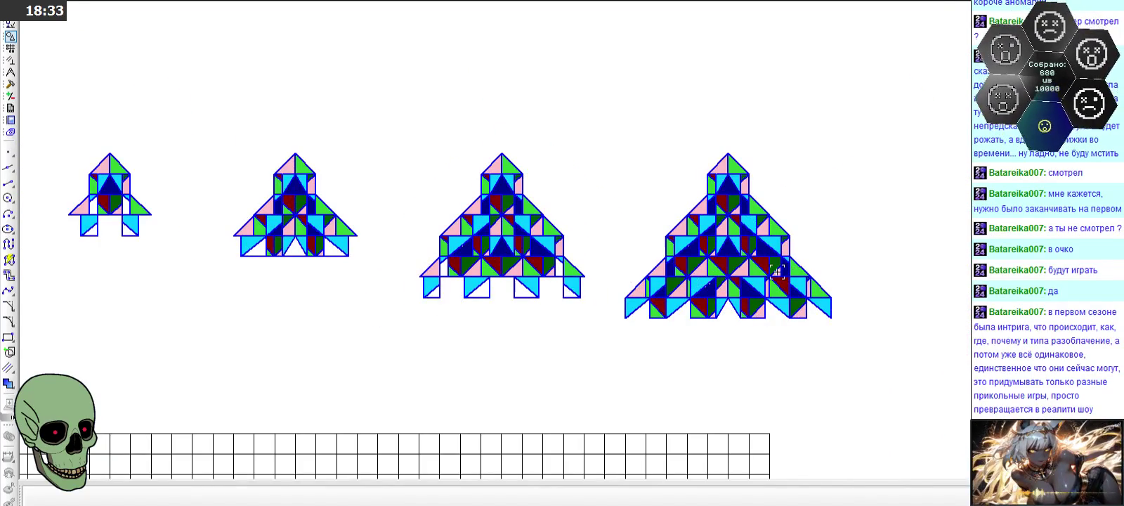
pyautogui.scroll(1, 776, 272)
pyautogui.scroll(2, 776, 272)
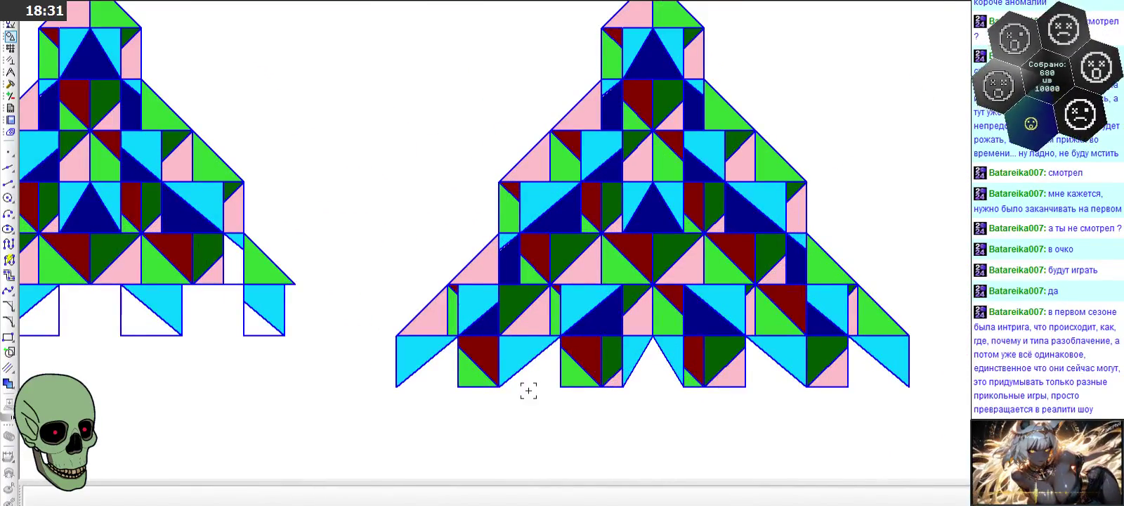
pyautogui.scroll(-2, 484, 386)
pyautogui.scroll(-1, 354, 258)
pyautogui.scroll(1, 353, 259)
pyautogui.scroll(-1, 353, 258)
pyautogui.scroll(1, 552, 414)
pyautogui.scroll(-1, 564, 414)
pyautogui.scroll(1, 561, 422)
pyautogui.scroll(1, 557, 394)
pyautogui.scroll(1, 557, 344)
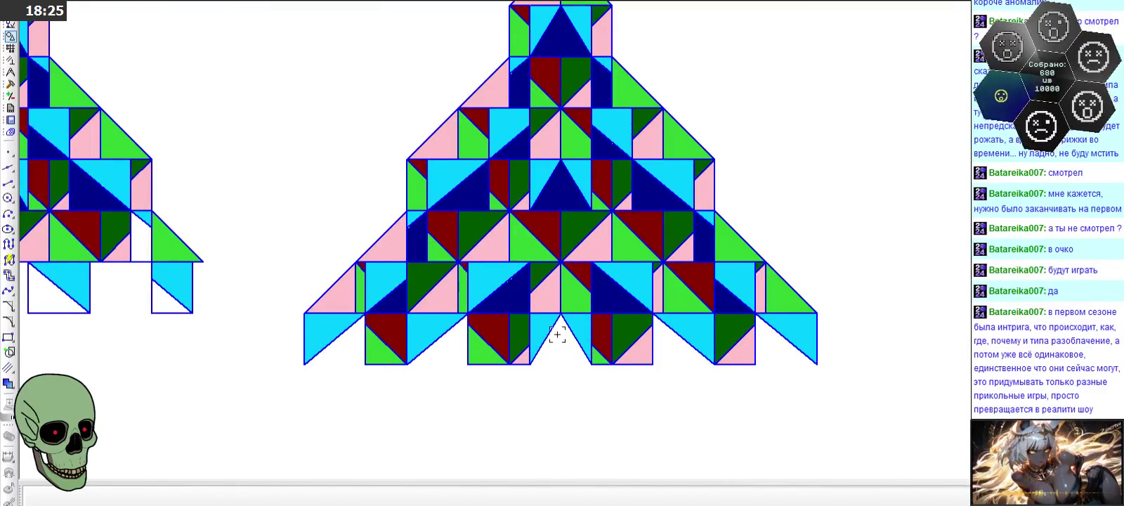
pyautogui.scroll(2, 557, 335)
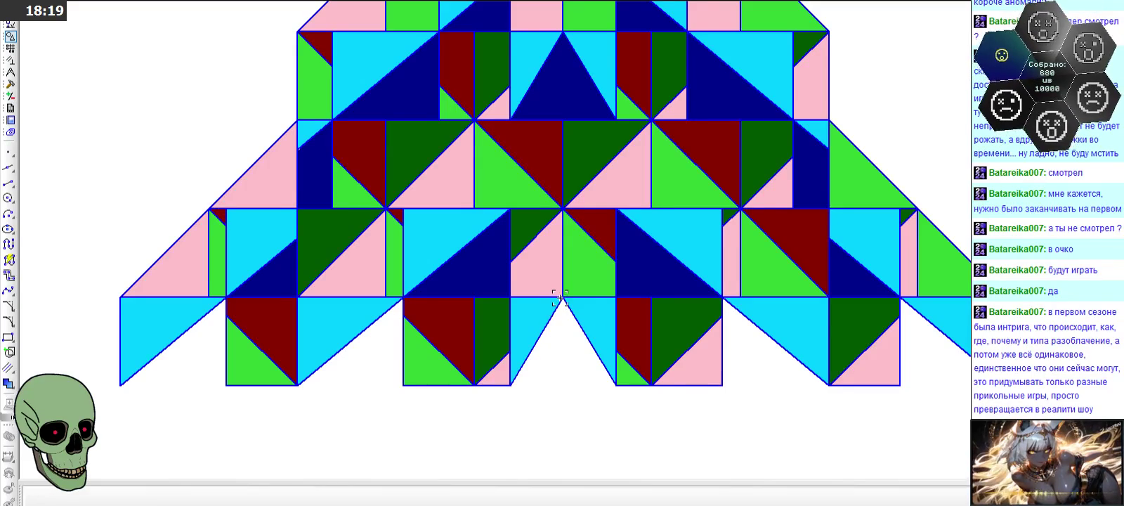
pyautogui.scroll(1, 564, 297)
pyautogui.scroll(1, 564, 297)
pyautogui.scroll(1, 564, 297)
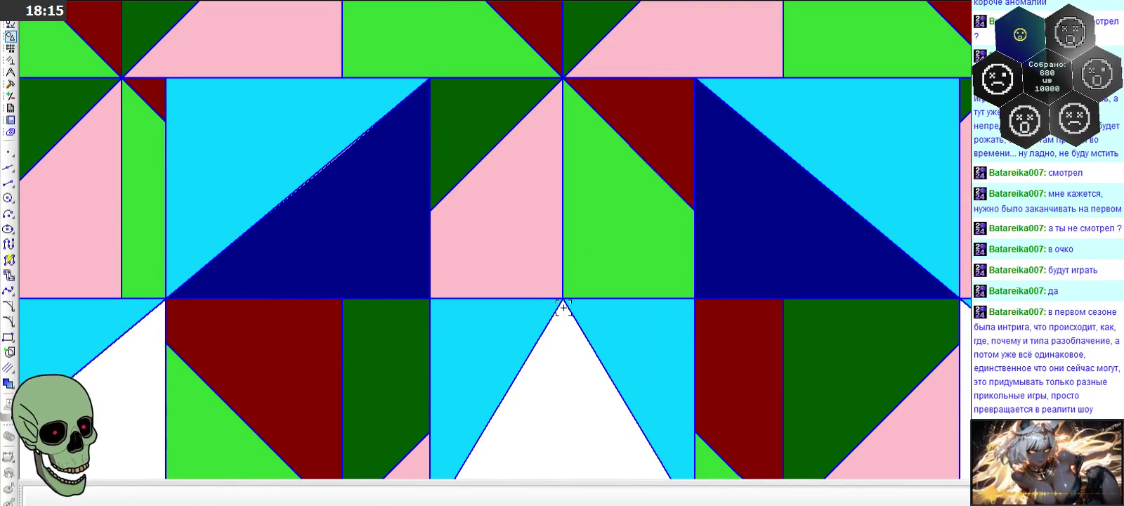
pyautogui.scroll(-2, 563, 307)
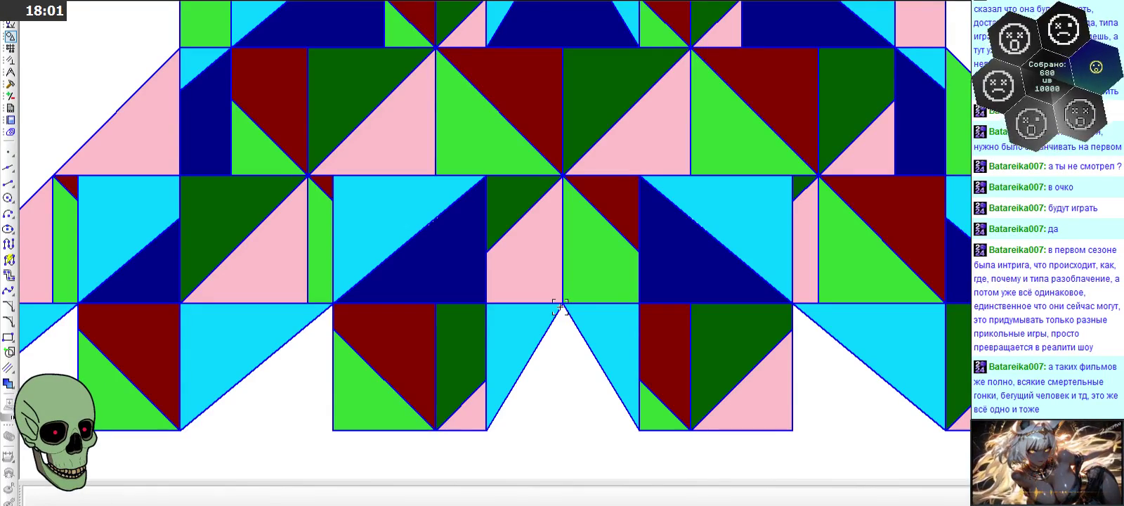
pyautogui.scroll(-2, 560, 306)
pyautogui.scroll(1, 560, 307)
pyautogui.scroll(2, 560, 304)
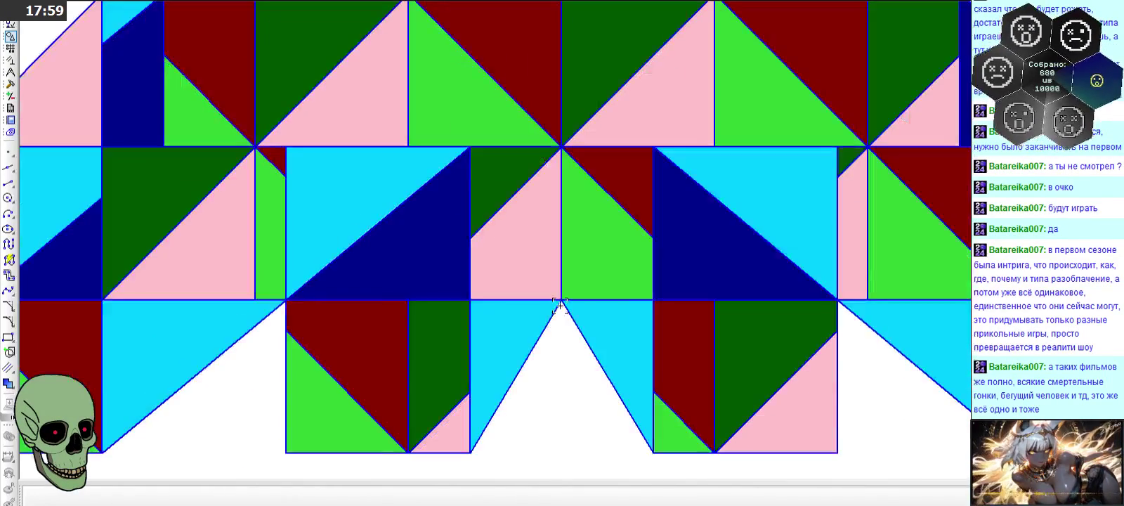
pyautogui.scroll(2, 559, 302)
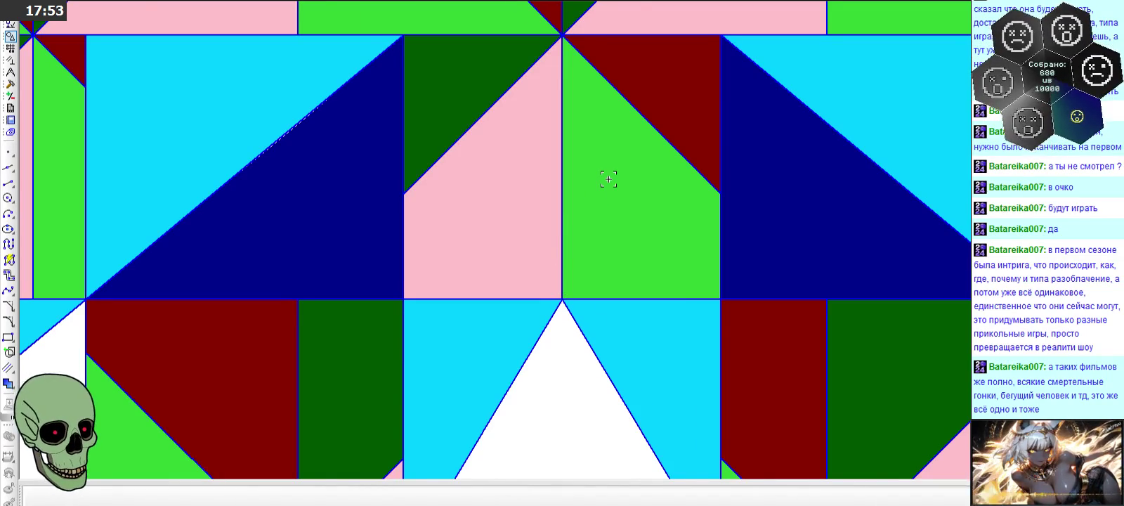
pyautogui.scroll(-2, 609, 179)
pyautogui.scroll(2, 552, 301)
pyautogui.scroll(1, 524, 293)
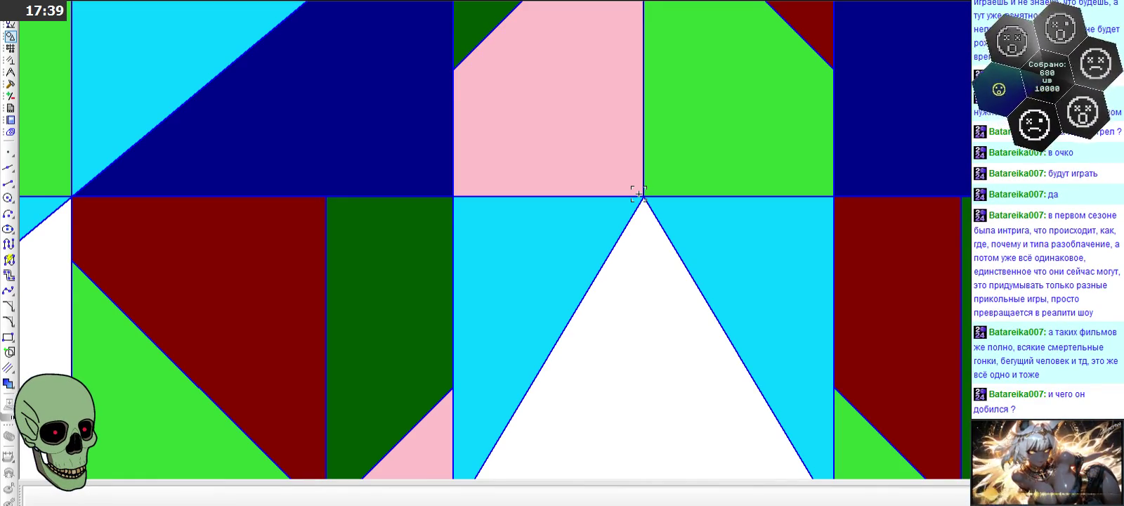
pyautogui.scroll(-2, 638, 194)
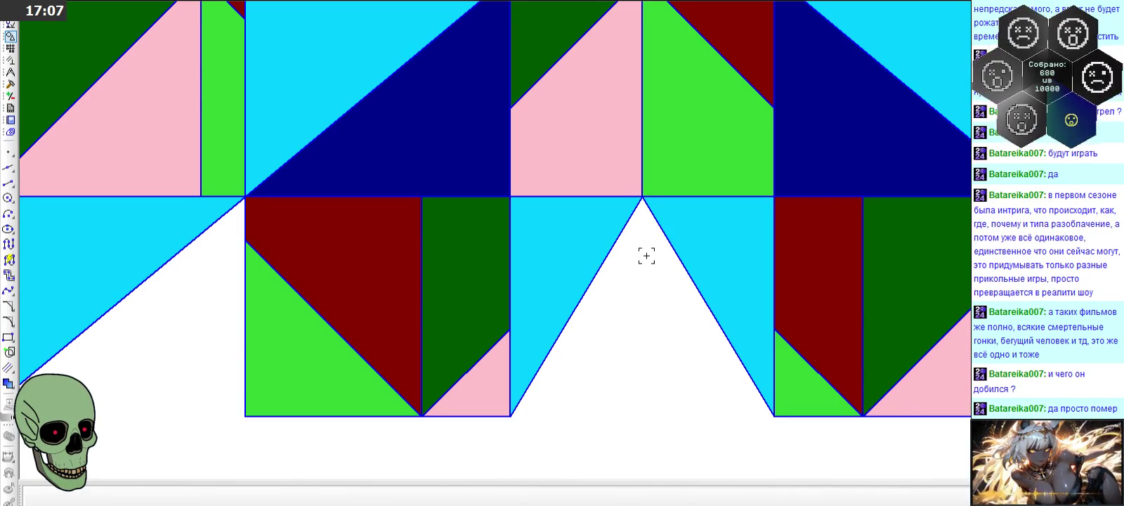
pyautogui.scroll(-2, 645, 247)
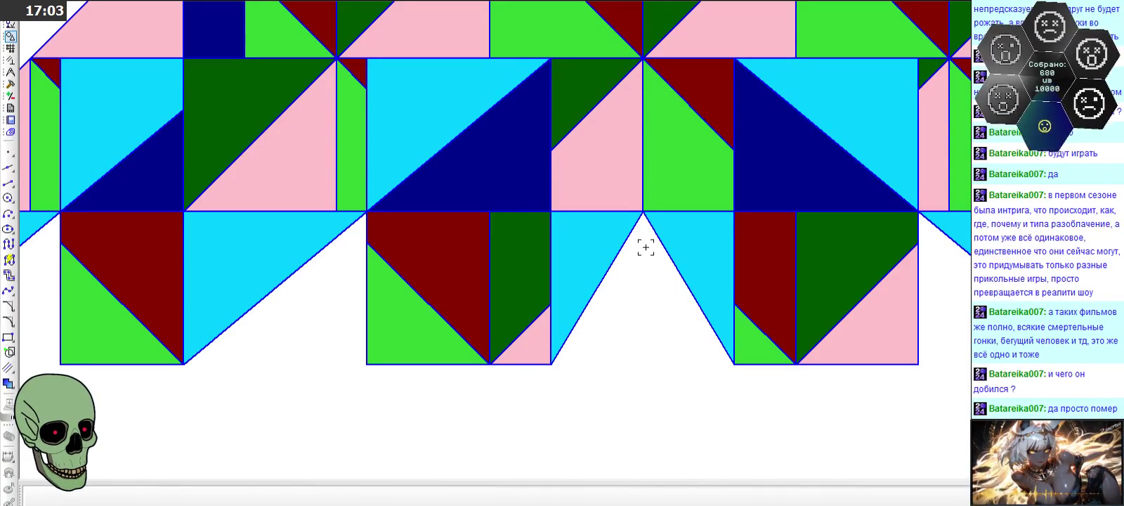
pyautogui.scroll(-2, 645, 248)
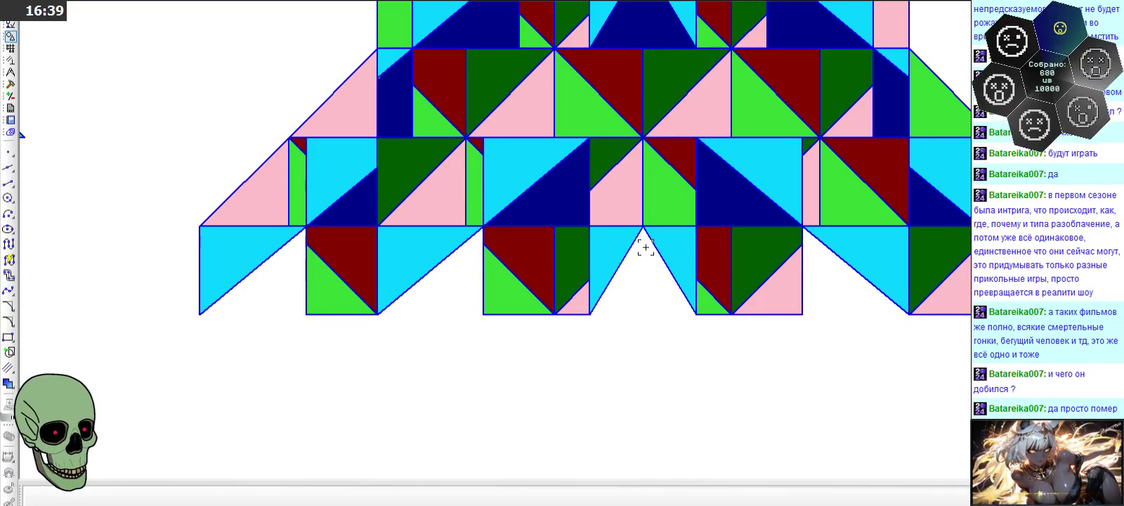
pyautogui.click(645, 250)
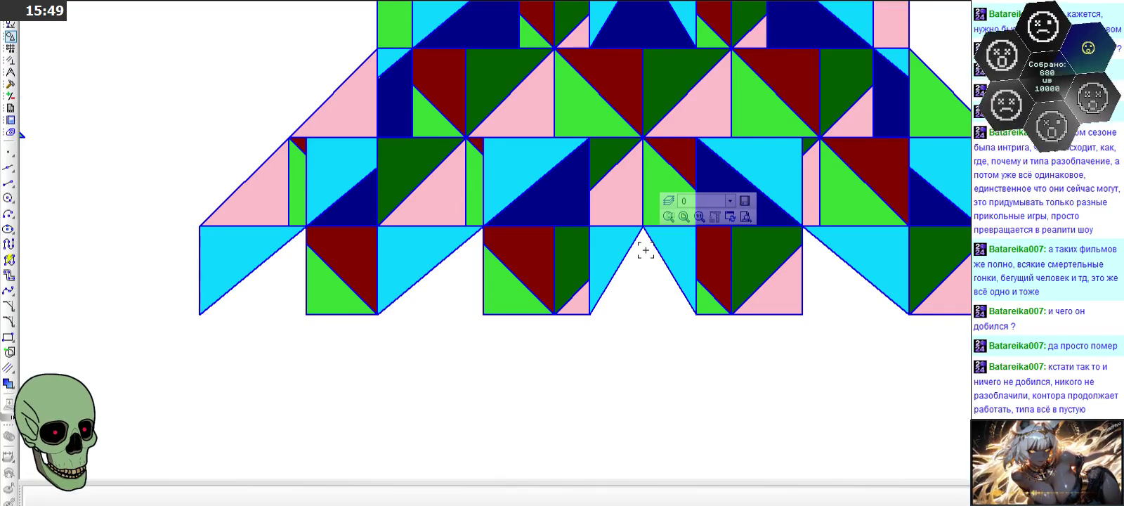
# - Zoom in and out on the canvas to compare the two rocket patterns
pyautogui.scroll(-2, 515, 312)
pyautogui.scroll(-1, 582, 312)
pyautogui.scroll(1, 582, 312)
pyautogui.scroll(1, 576, 306)
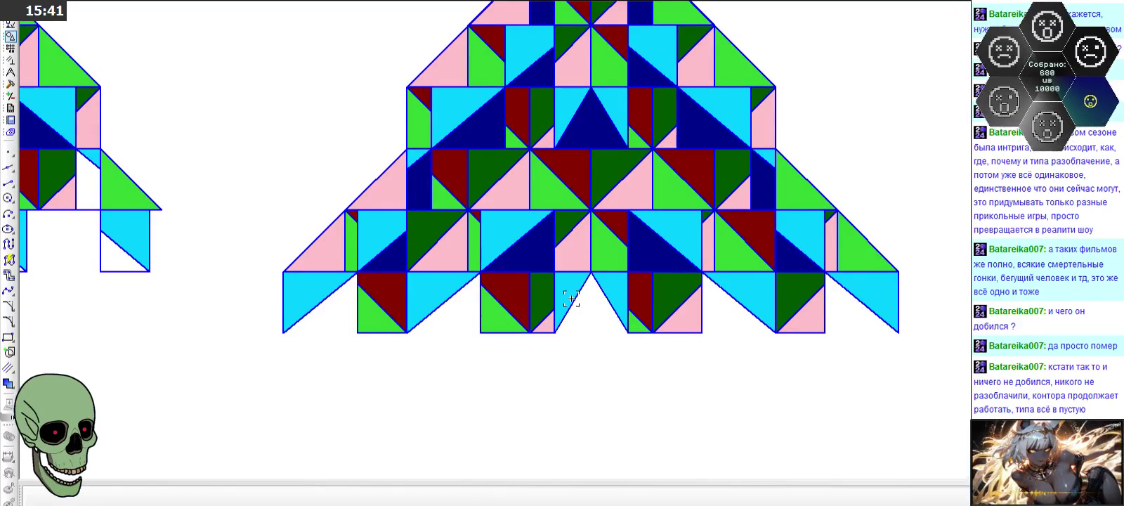
pyautogui.scroll(-2, 575, 300)
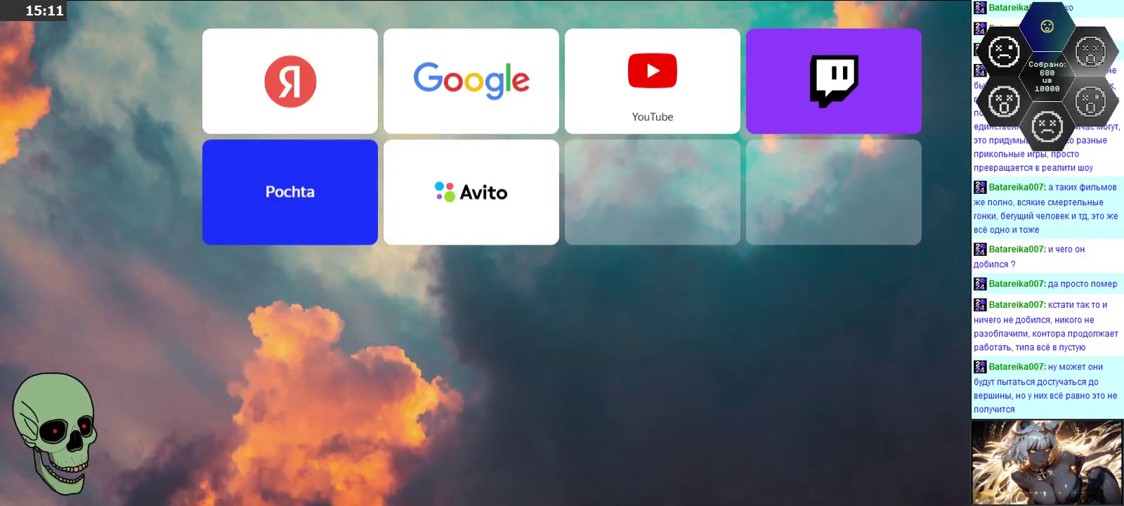
# - Search for 'сериал восемь' and scroll through the results
pyautogui.write('сериал')
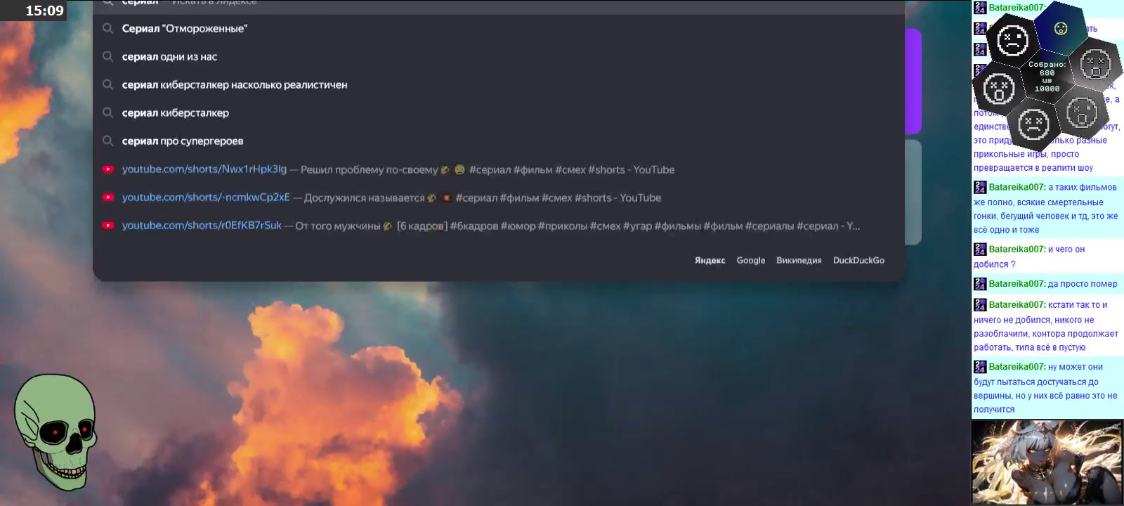
pyautogui.write(' восемь')
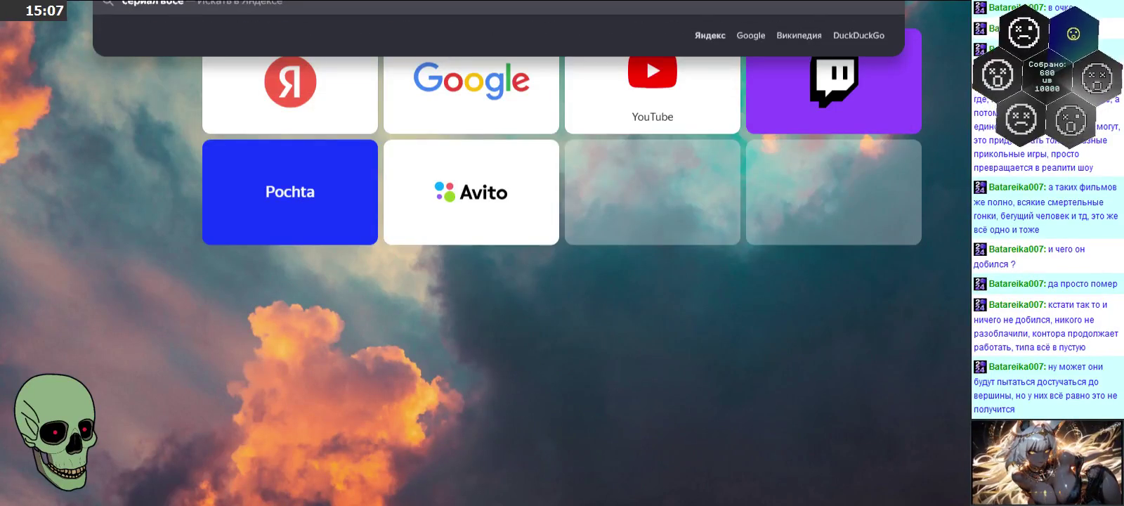
pyautogui.press('Return')
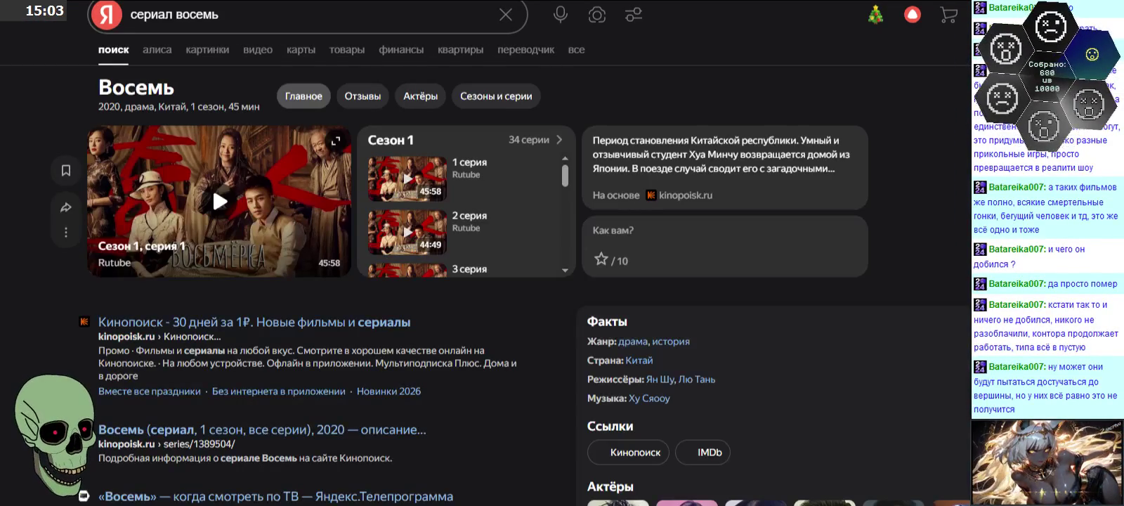
pyautogui.scroll(-2, 531, 410)
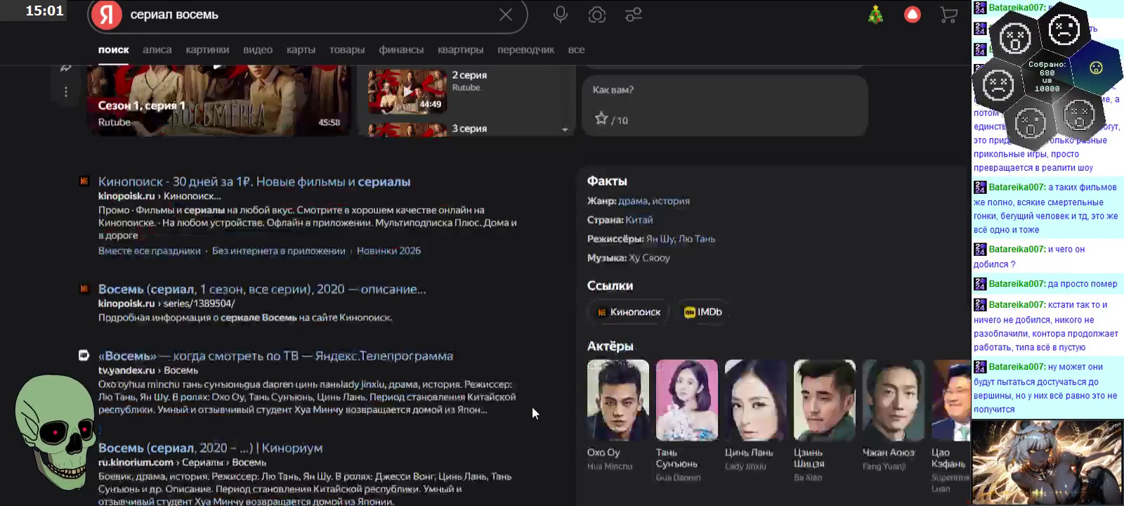